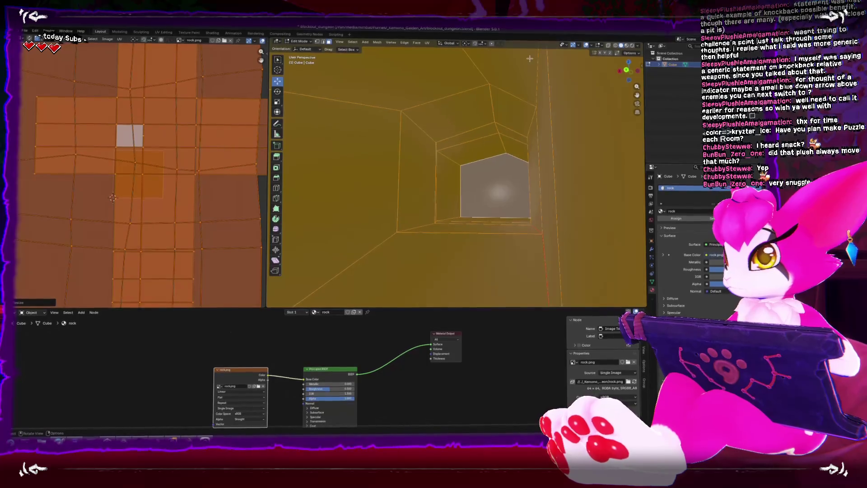
Hide the overlays and view the tunnel with its rock texture in textured shading.
click(586, 43)
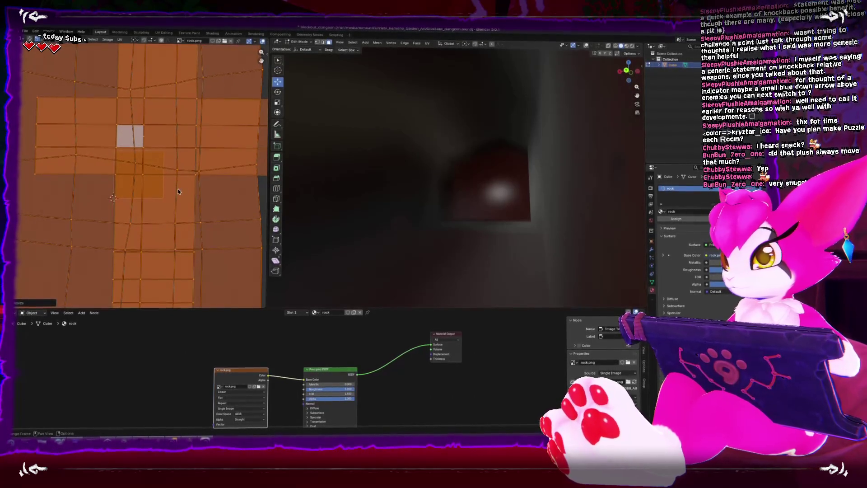
scroll(190, 190, down, 6)
key(s)
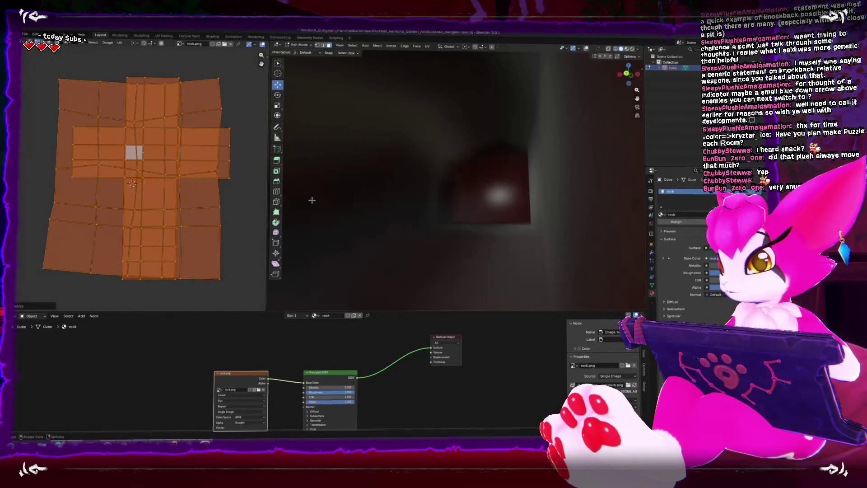
key(Escape)
key(Tab)
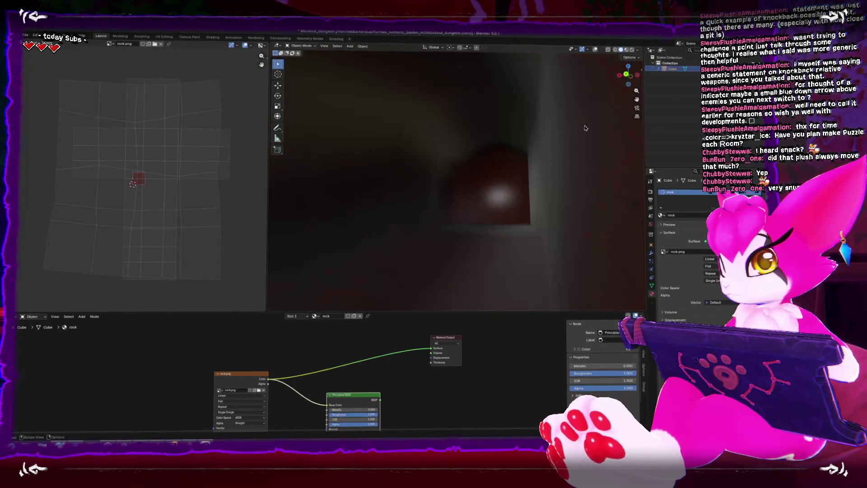
click(620, 49)
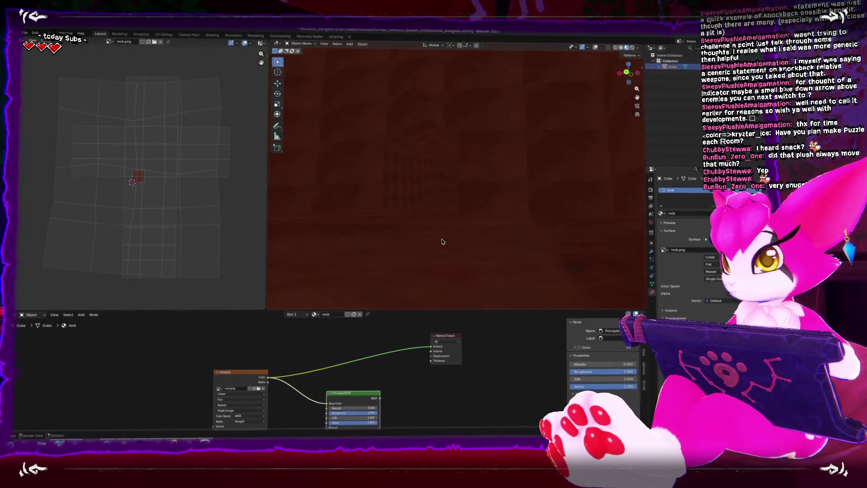
drag(444, 243, 442, 241)
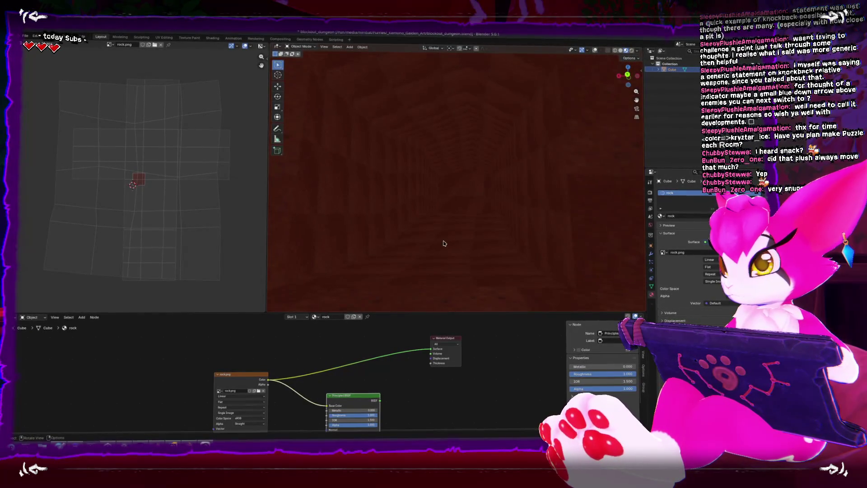
Scale all the tunnel's UVs down and reposition them so the rock texture tiles smaller.
key(Tab)
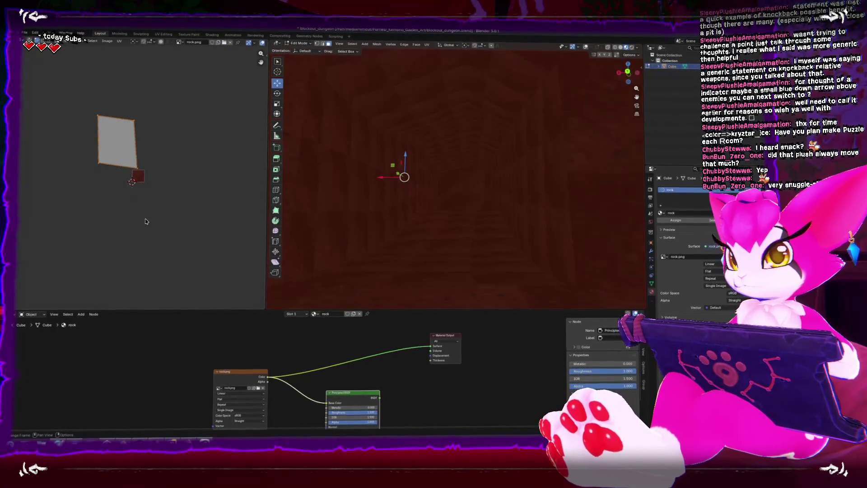
key(a)
key(s)
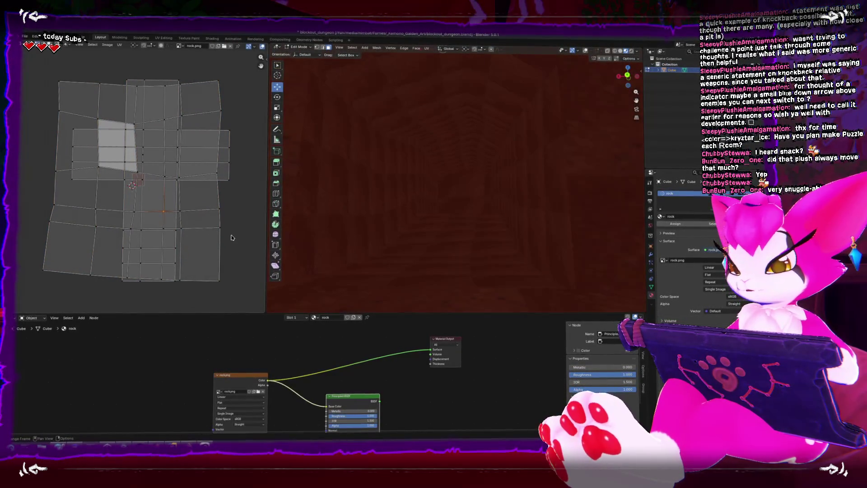
key(a)
key(s)
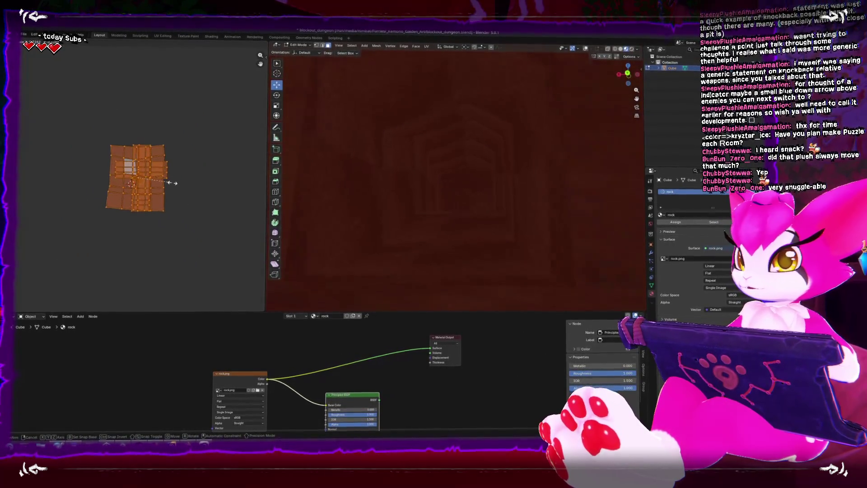
click(171, 183)
key(g)
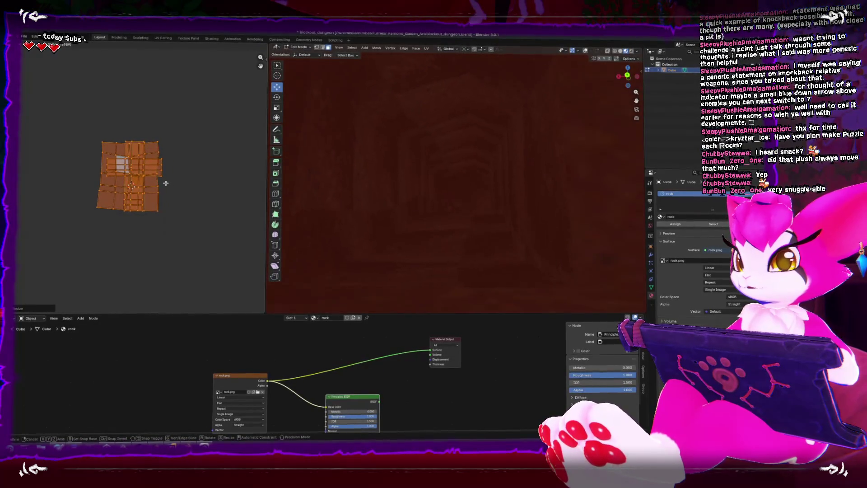
click(167, 183)
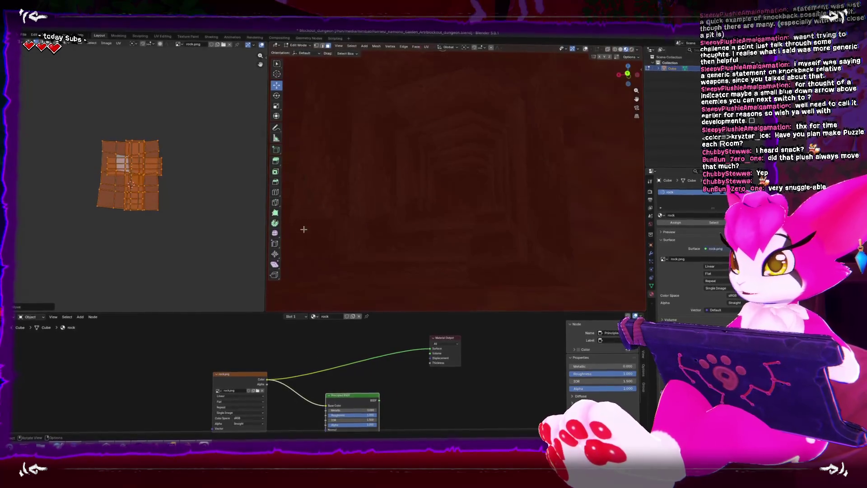
key(Tab)
key(m)
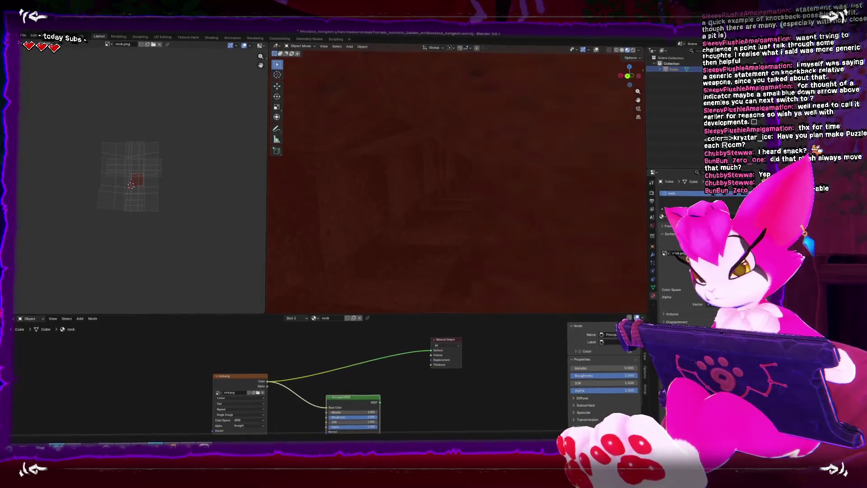
Switch to the KolourPaint window showing the keyboard-controls sketch.
key(alt+Tab)
scroll(523, 304, down, 5)
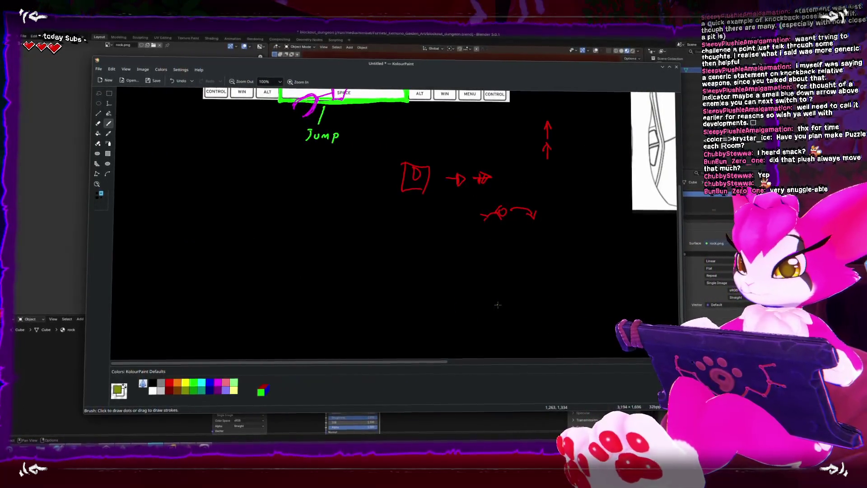
Handwrite a red 'WYSIWYG' note on the controls sketch, frame it with a rectangle, and return to Blender.
mouse_move(160, 242)
mouse_down()
mouse_move(163, 253)
mouse_move(181, 233)
mouse_move(163, 254)
mouse_move(184, 231)
mouse_move(199, 250)
mouse_up()
key(ctrl+z)
mouse_move(206, 232)
mouse_down()
mouse_move(181, 265)
mouse_move(212, 239)
mouse_move(200, 257)
mouse_move(229, 266)
mouse_up()
mouse_move(247, 234)
mouse_down()
mouse_move(284, 242)
mouse_move(269, 261)
mouse_up()
drag(310, 233, 308, 258)
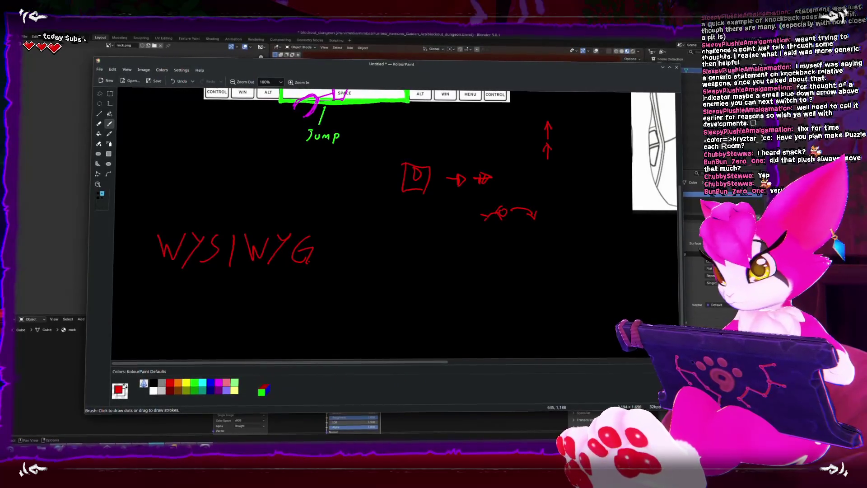
mouse_move(312, 223)
mouse_down()
mouse_move(140, 232)
mouse_move(260, 283)
mouse_move(330, 220)
mouse_up()
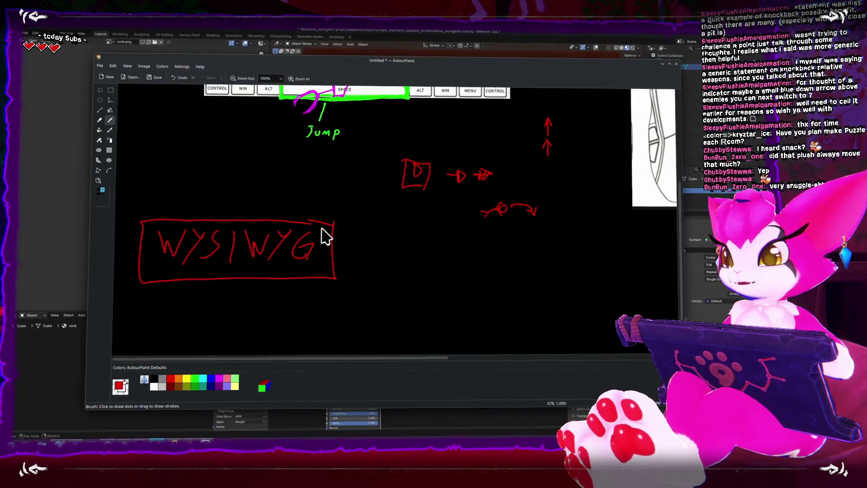
click(344, 35)
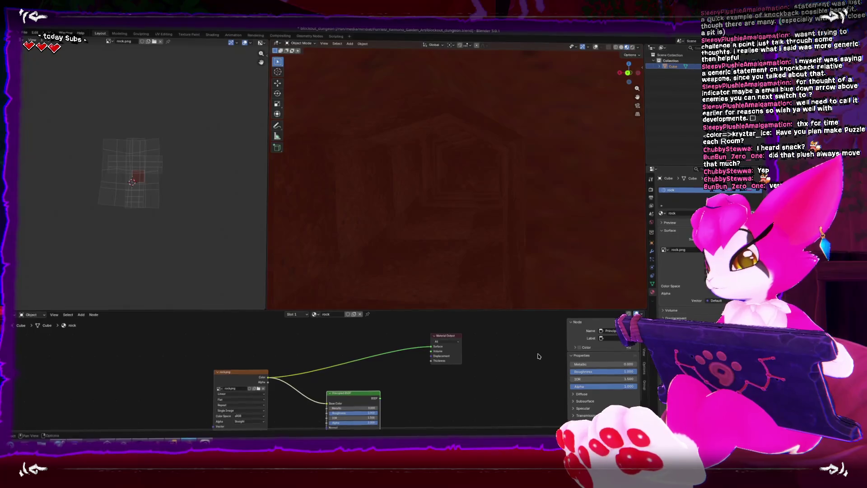
drag(538, 356, 431, 367)
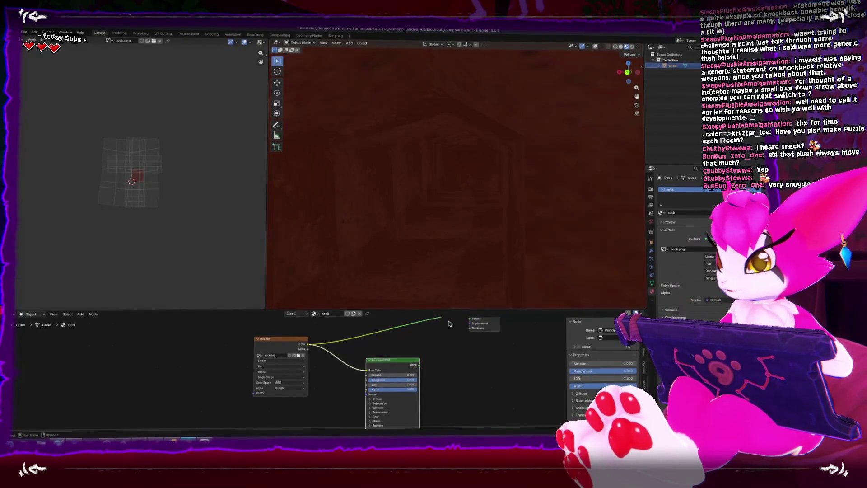
key(alt+Tab)
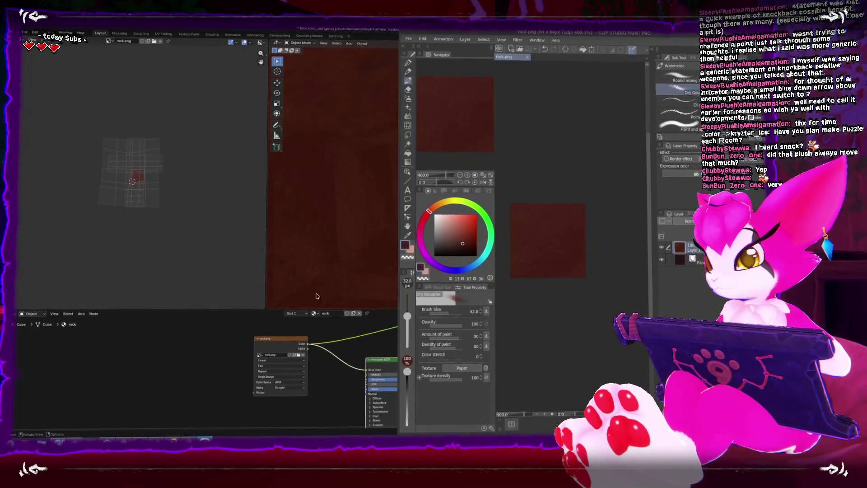
key(alt+Tab)
key(alt+Tab)
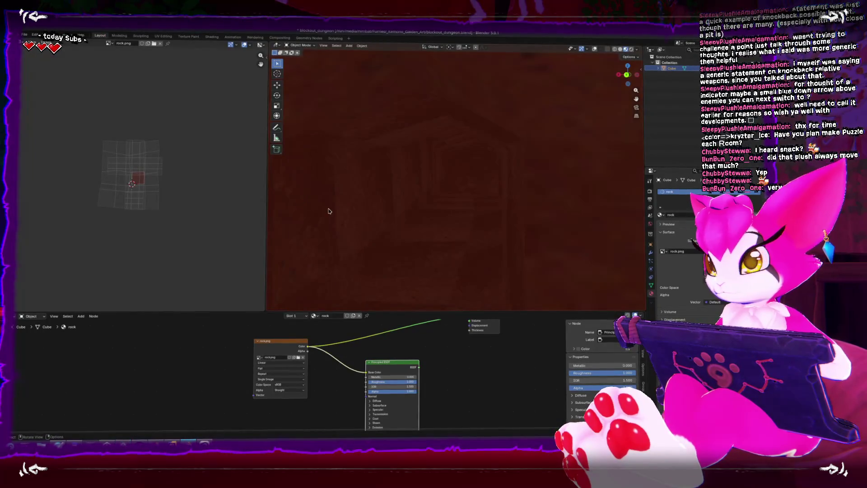
Export the model as Dungeon_Blockout.fbx and switch over to the Unity editor.
click(25, 33)
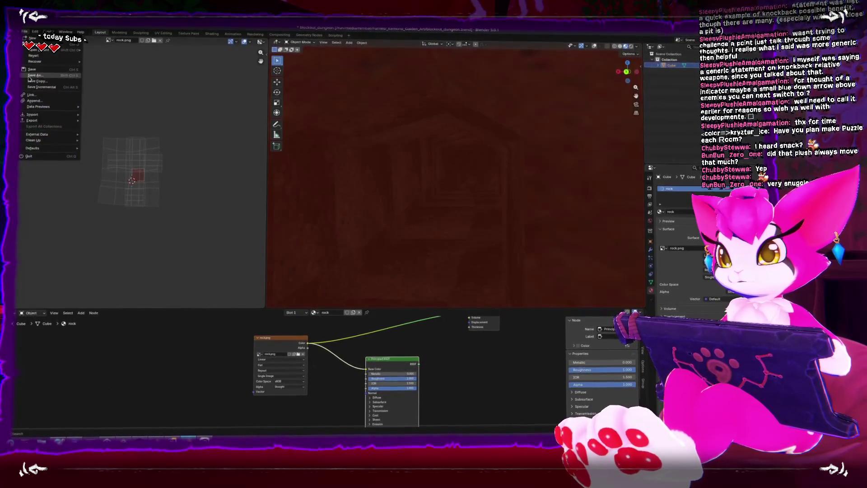
mouse_move(43, 120)
click(98, 166)
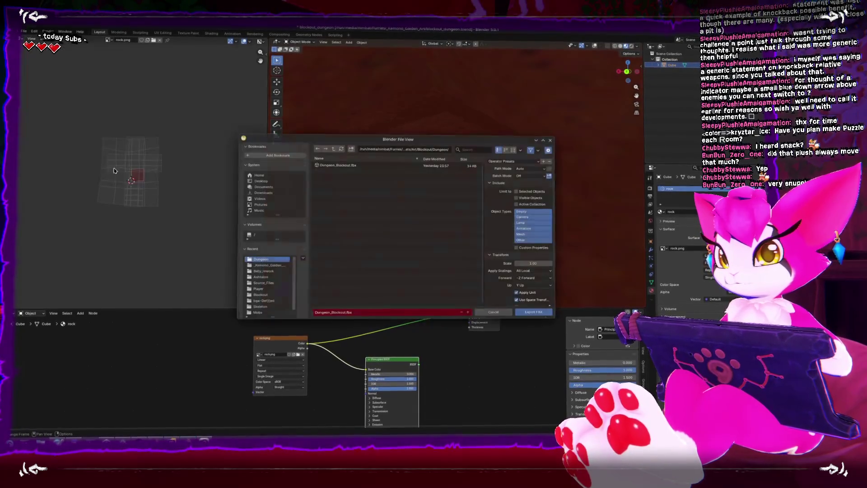
key(Escape)
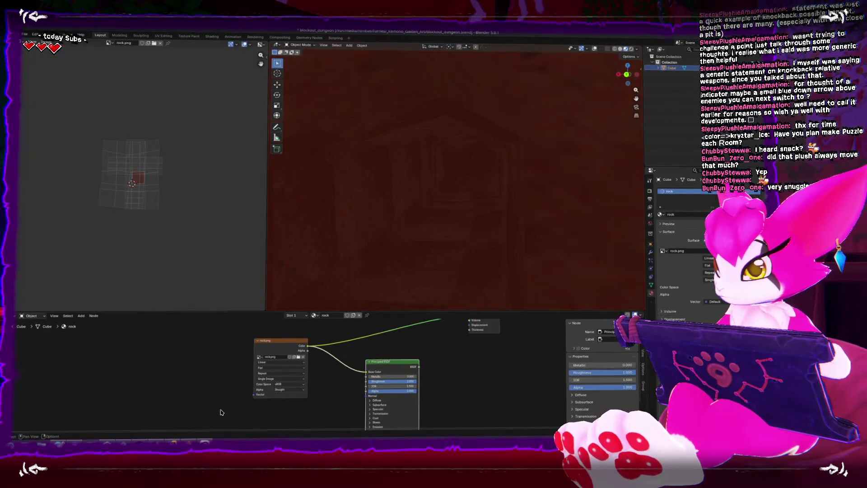
mouse_move(189, 440)
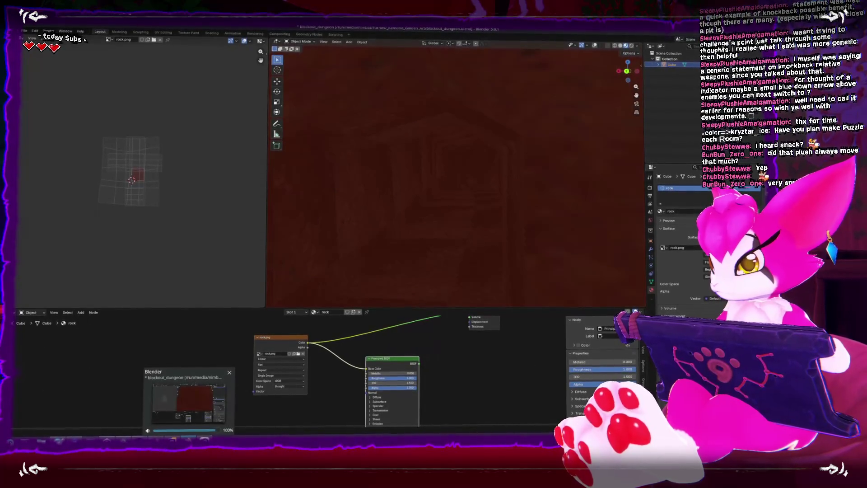
click(203, 407)
Select Dungeon_Blockout and set its material's colour depth to 256.
mouse_move(235, 204)
mouse_down()
mouse_move(230, 162)
mouse_move(175, 258)
mouse_up()
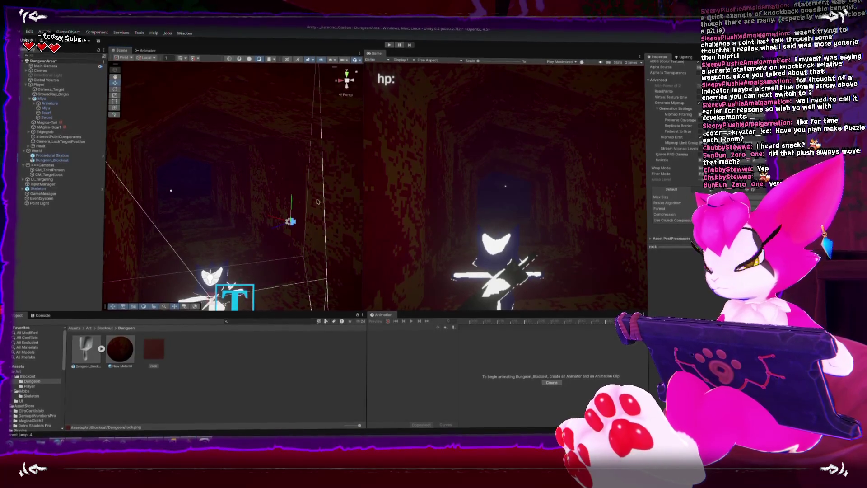
click(275, 155)
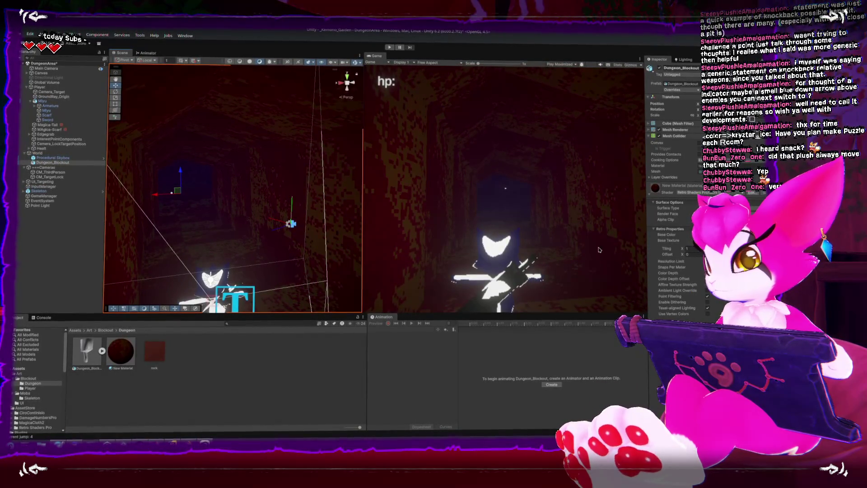
drag(691, 271, 719, 272)
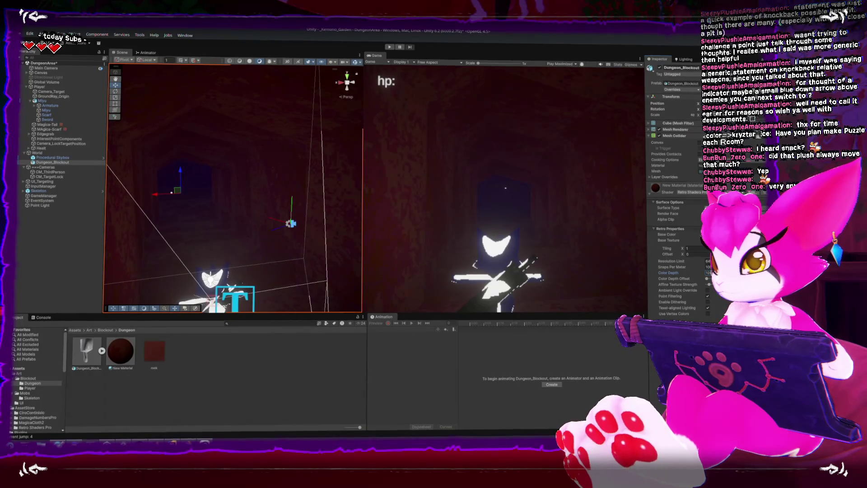
Check the rock texture's import settings, then select New Material and edit its Base Color.
click(152, 360)
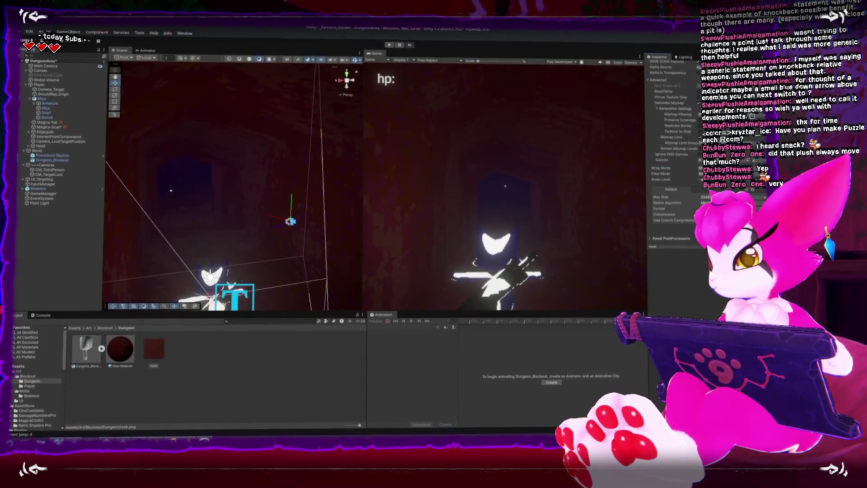
click(275, 164)
click(153, 355)
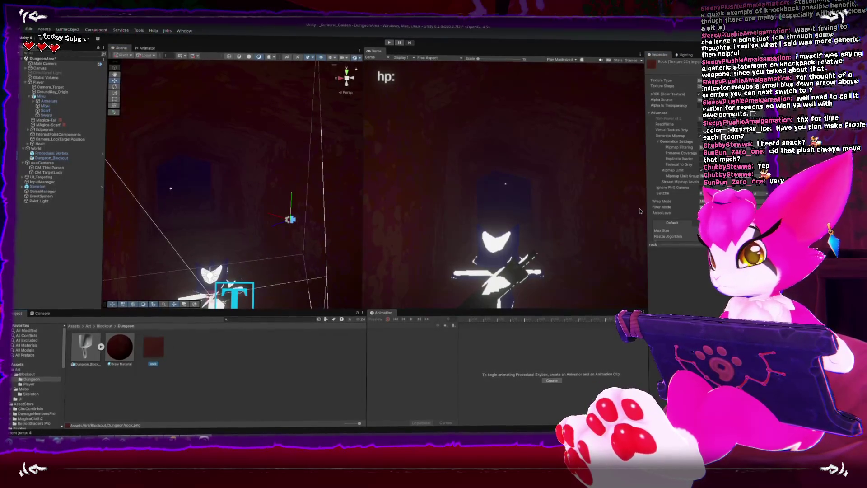
key(Left)
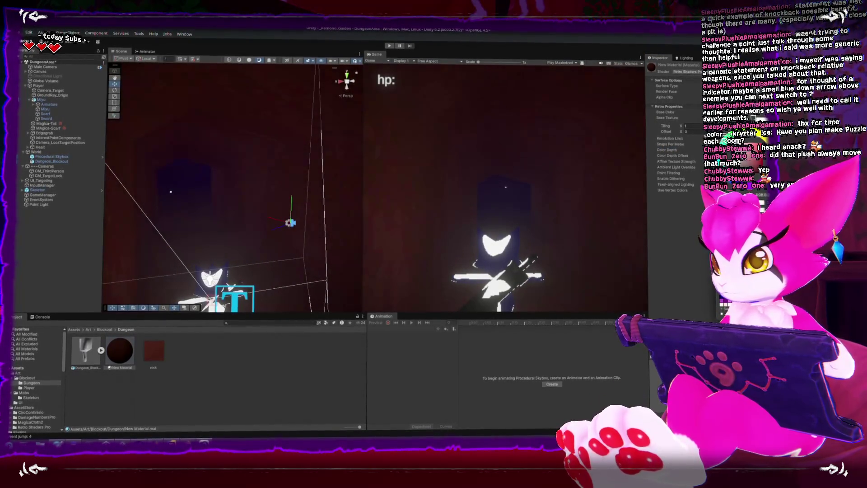
click(701, 111)
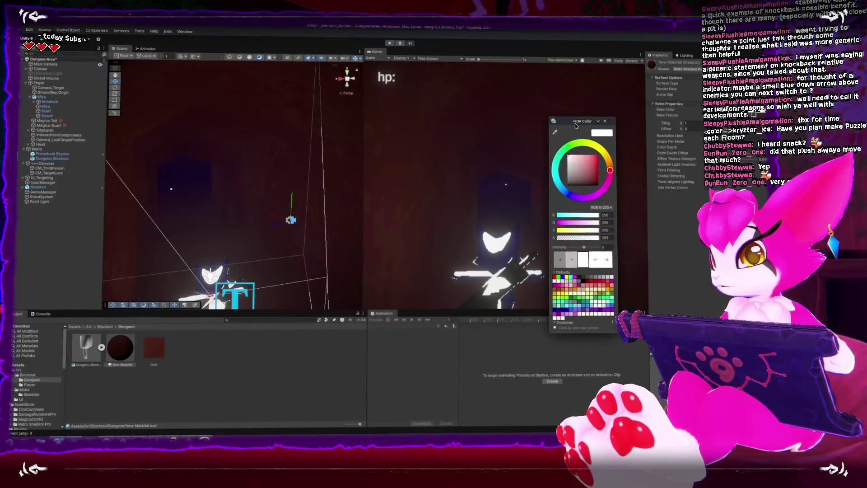
Close the colour picker, frame the Point Light, and drag it away from the Player.
click(608, 123)
double_click(39, 83)
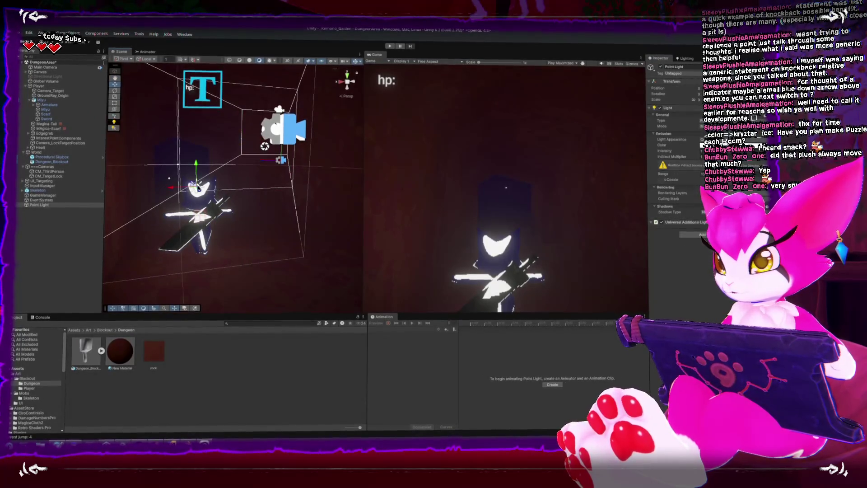
double_click(39, 206)
scroll(304, 206, down, 5)
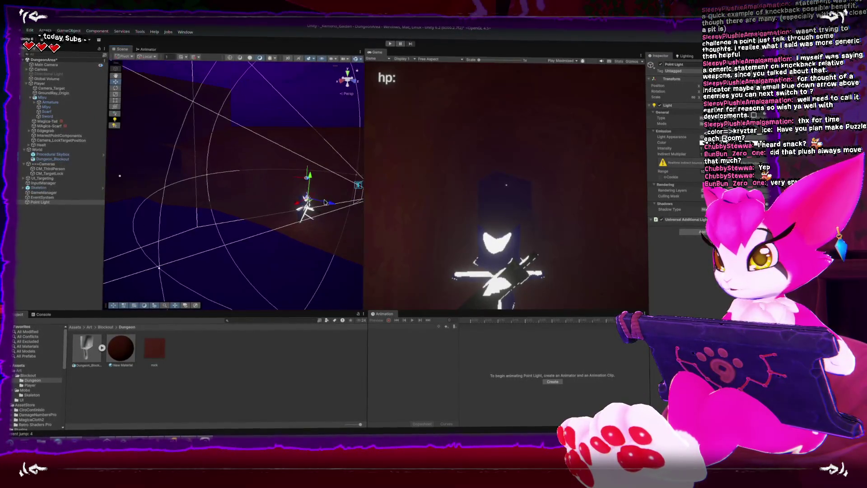
mouse_move(307, 194)
mouse_down()
mouse_move(225, 156)
mouse_move(216, 168)
mouse_move(316, 216)
mouse_move(244, 172)
mouse_move(280, 204)
mouse_move(264, 194)
mouse_move(289, 192)
mouse_move(275, 180)
mouse_move(293, 168)
mouse_up()
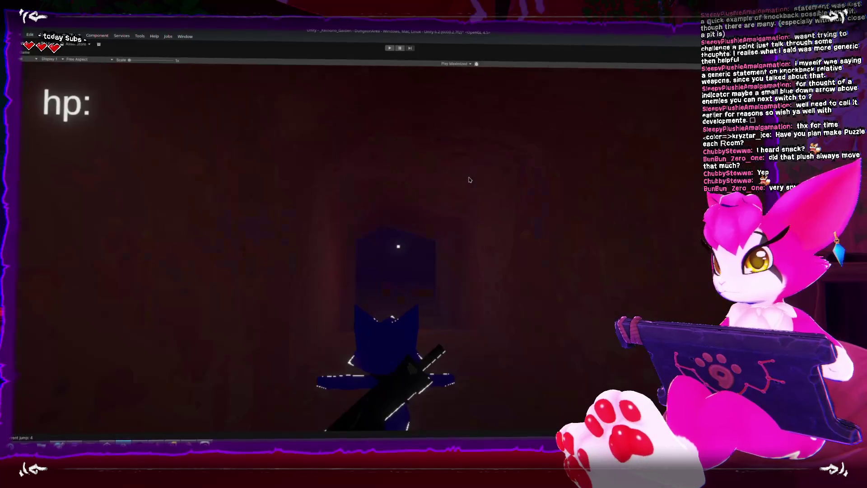
Play-test the dungeon maximized, then bring Clip Studio Paint's rock.png to the front.
click(390, 49)
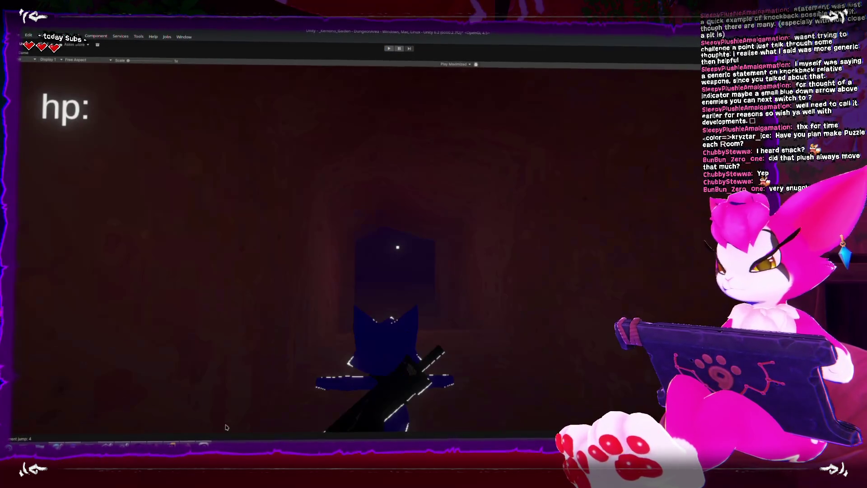
key(alt+Tab)
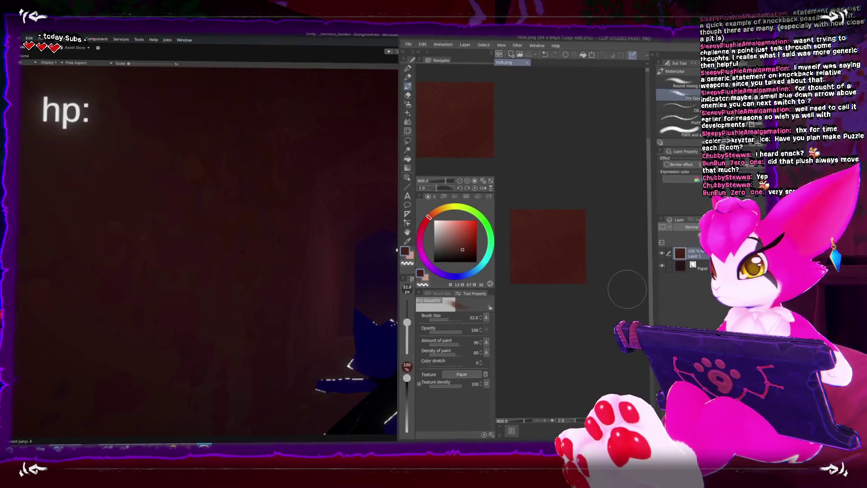
Add an empty Layer 2 above the rock painting with Ctrl+Shift+N.
key(ctrl+shift+n)
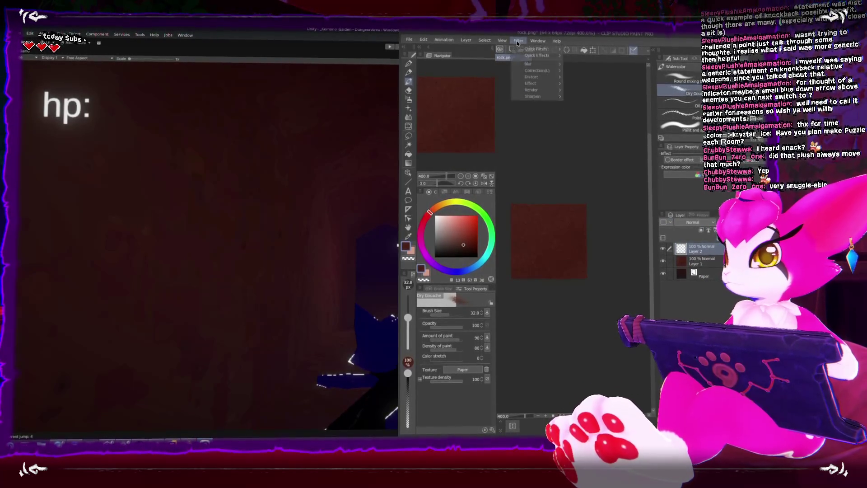
Render Perlin noise with scale 55.72, amplitude 1.51 and attenuation 0.65.
mouse_move(538, 85)
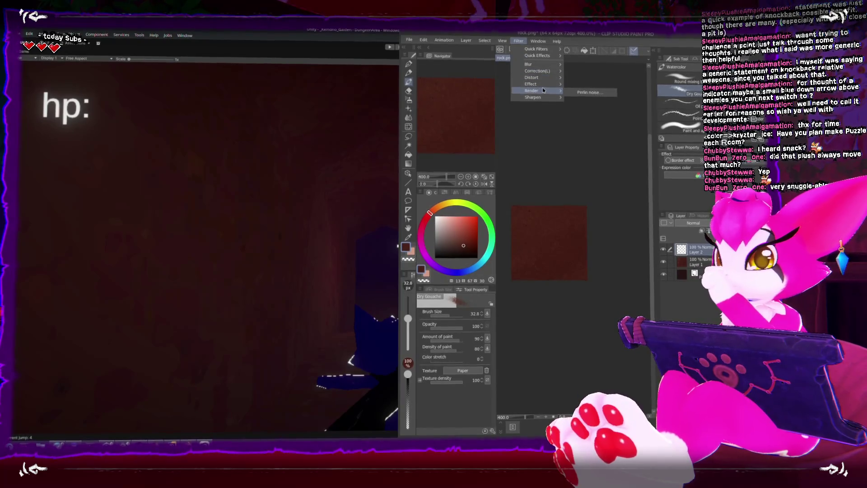
click(585, 93)
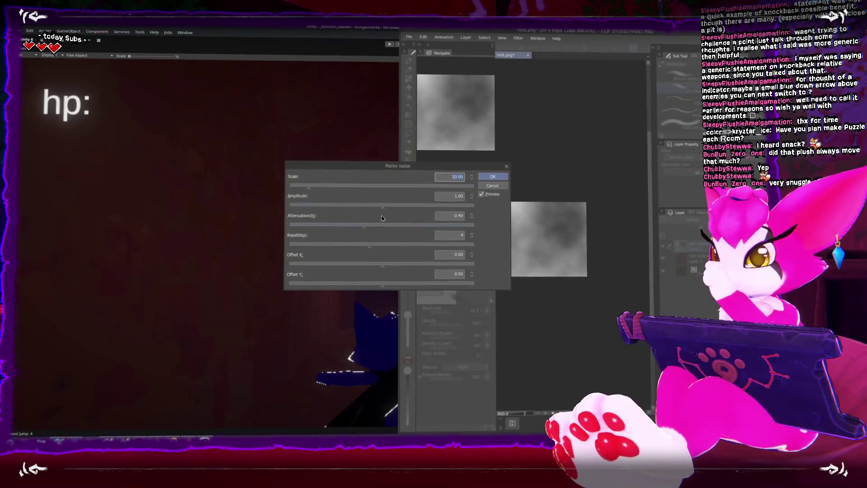
drag(382, 209, 428, 215)
click(384, 230)
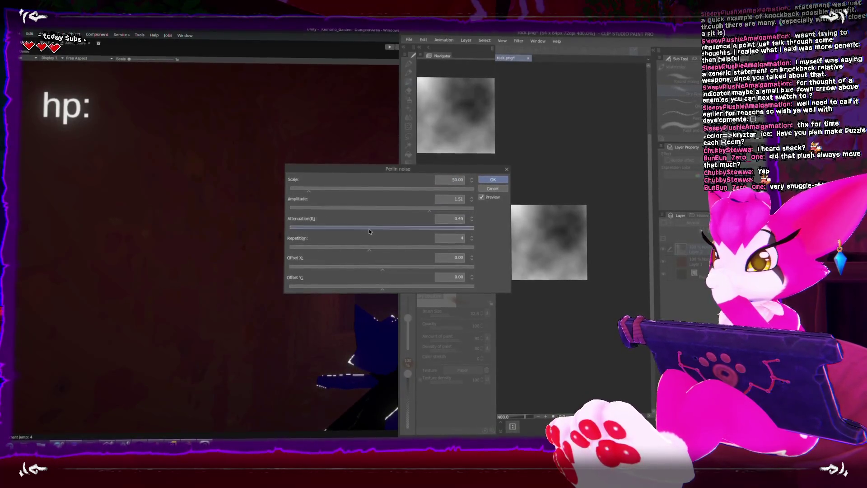
drag(384, 232, 411, 230)
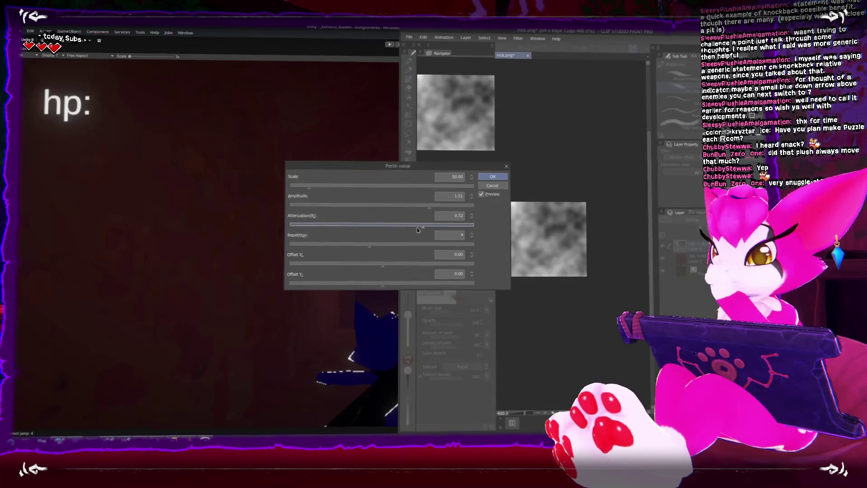
drag(308, 186, 315, 191)
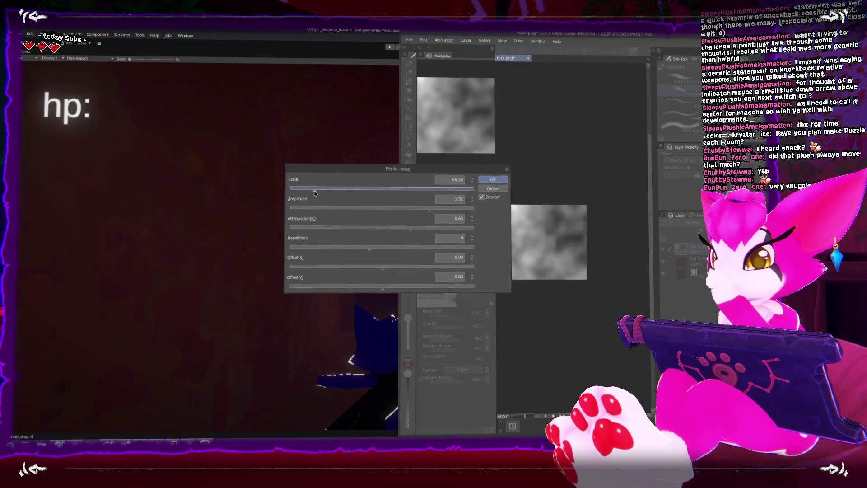
click(493, 179)
Set the noise layer's blend mode and switch to a smaller Thin Gouache brush.
click(692, 220)
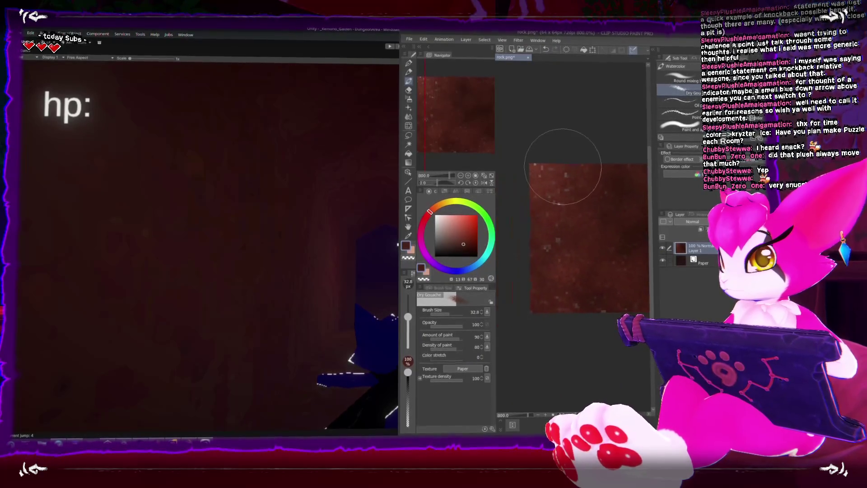
click(680, 136)
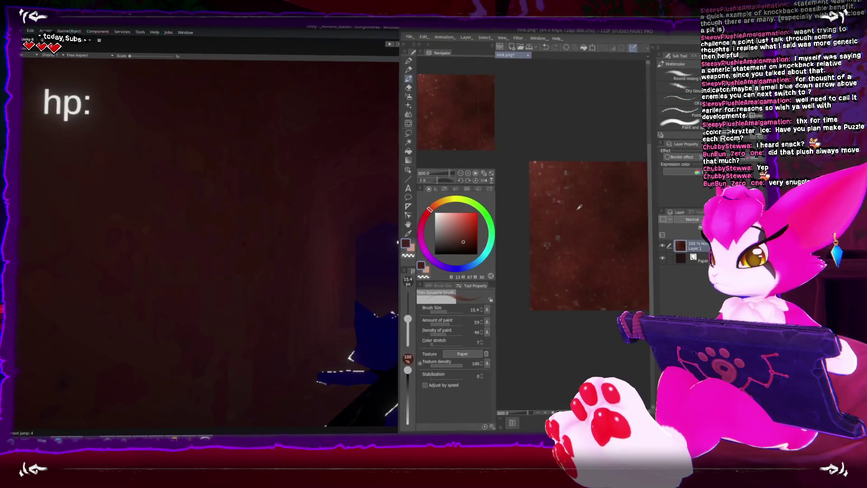
key(bracketleft)
Sample reddish tones and dab them onto the rock with a resized Thin Gouache brush.
alt+click(547, 221)
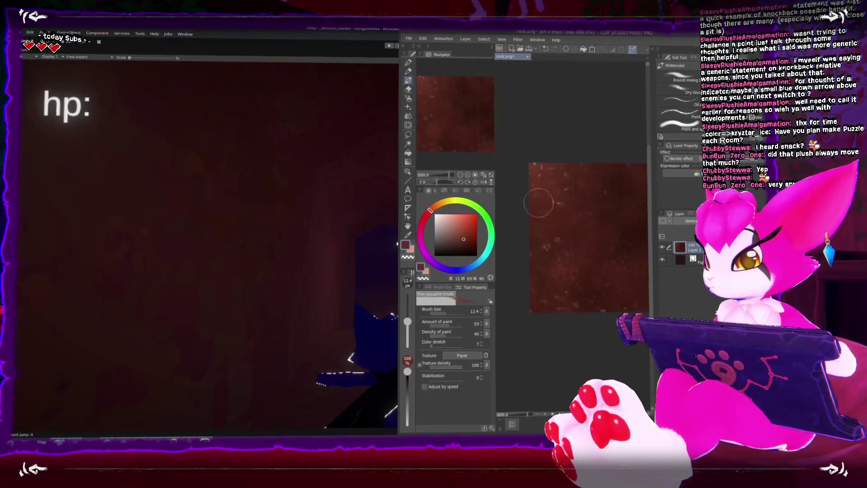
key(bracketleft)
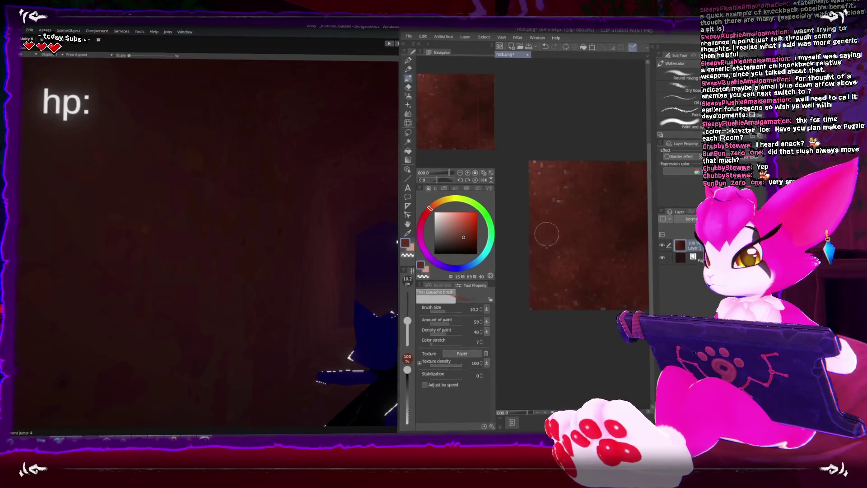
key(bracketleft)
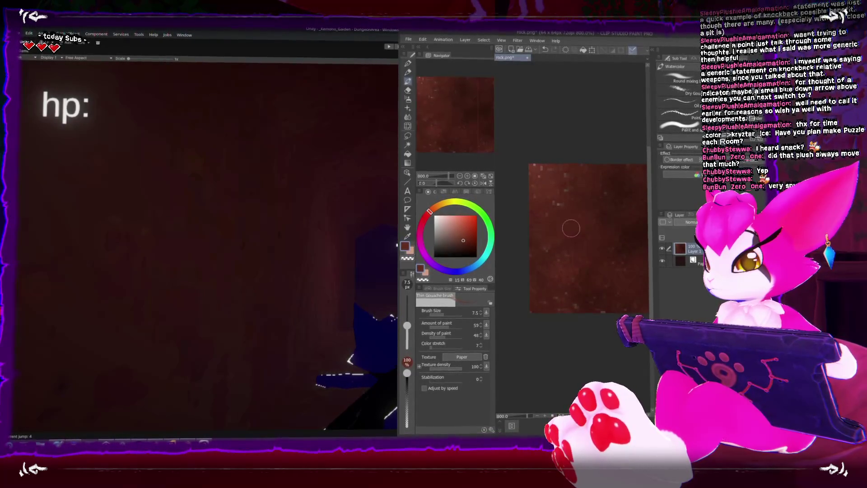
key(bracketright)
alt+click(558, 259)
alt+click(569, 265)
key(bracketright)
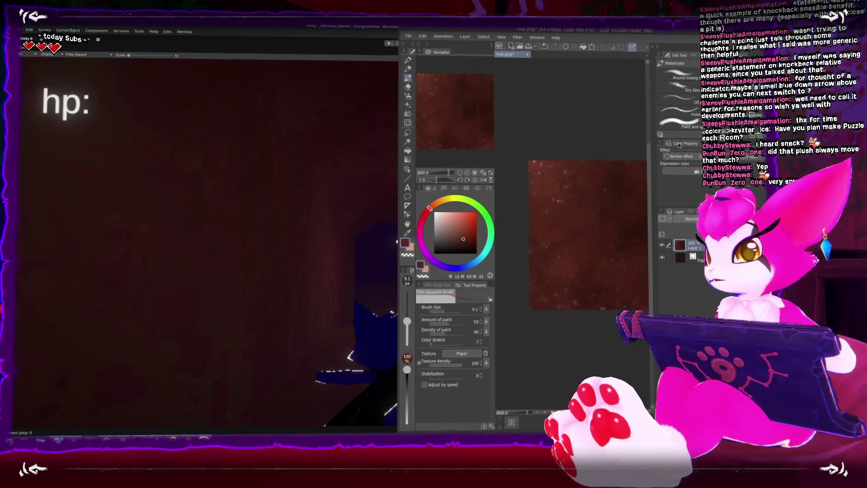
click(680, 89)
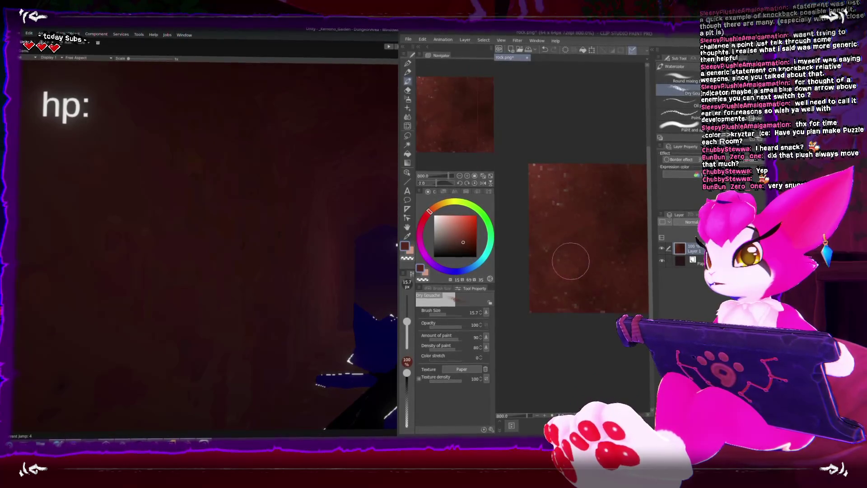
With Dry Gouache, sample lighter and darker red-browns across the texture, then zoom out.
alt+click(556, 204)
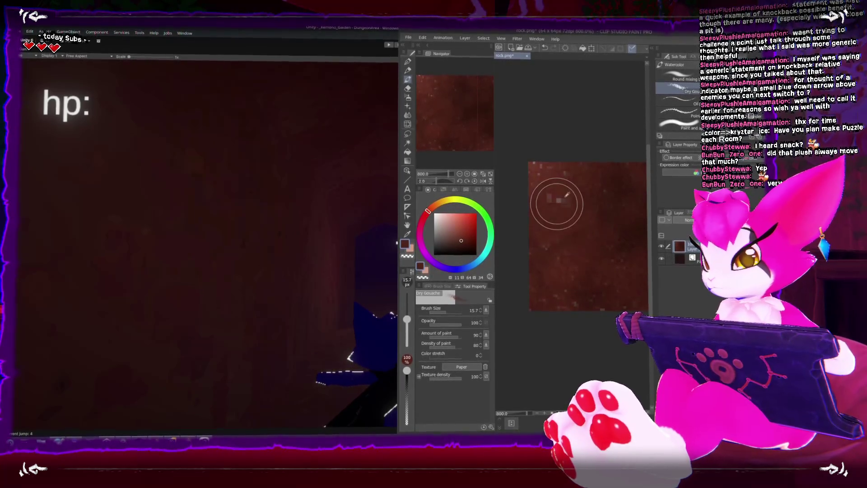
alt+click(537, 185)
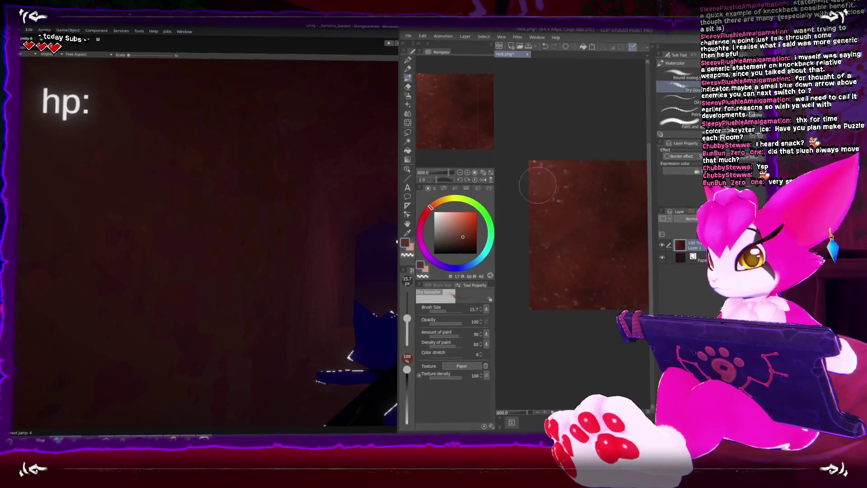
mouse_move(558, 190)
mouse_down()
mouse_move(532, 204)
mouse_move(553, 208)
mouse_up()
alt+click(529, 240)
alt+click(590, 192)
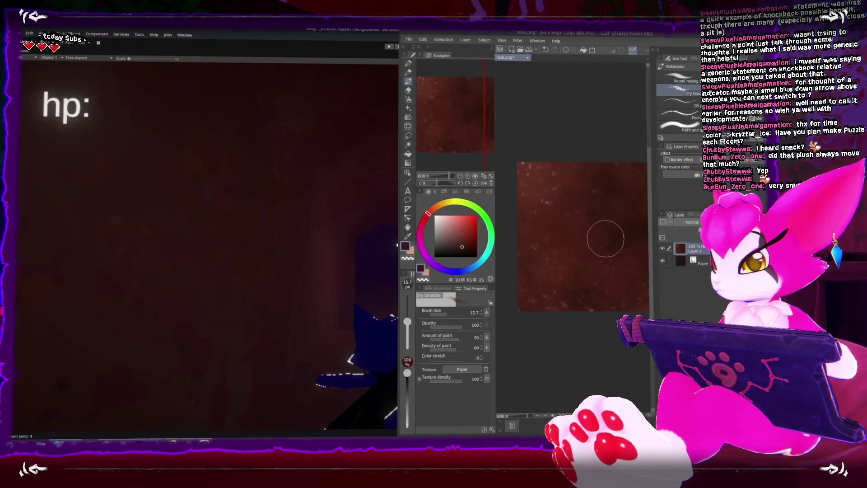
alt+click(567, 289)
key(ctrl+minus)
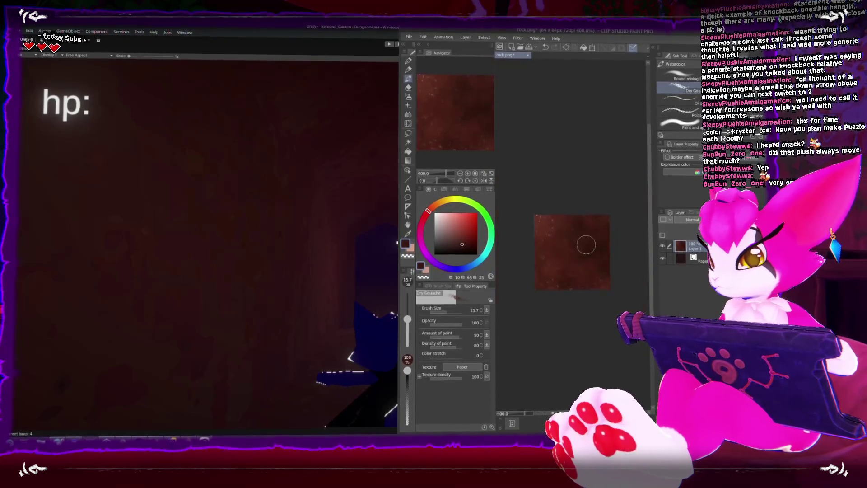
Sample darker rock shades and refine the brush to a fine size for detail patches.
alt+click(554, 252)
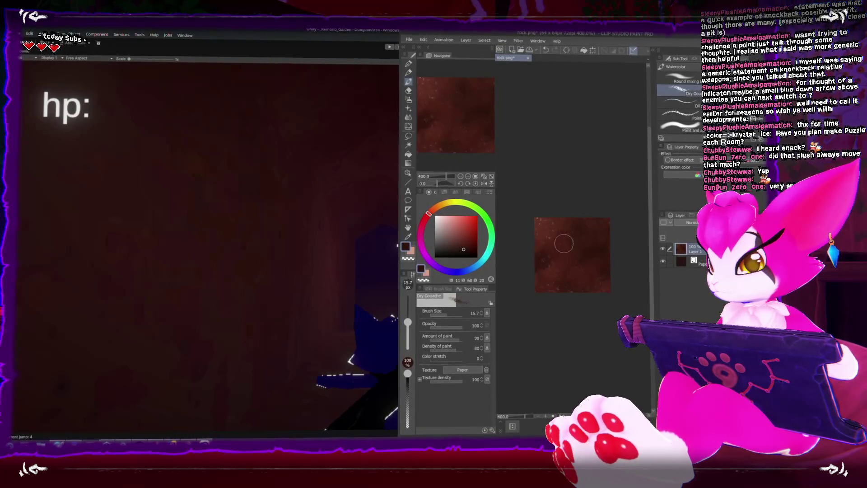
alt+click(568, 225)
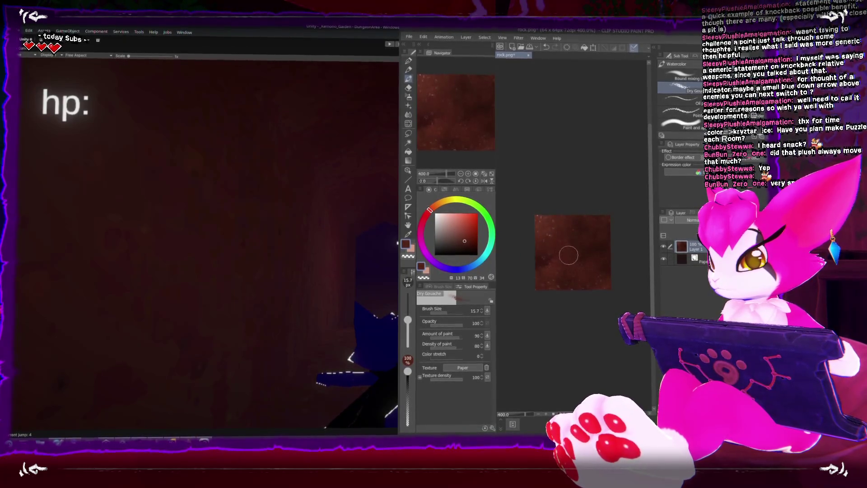
drag(564, 264, 549, 270)
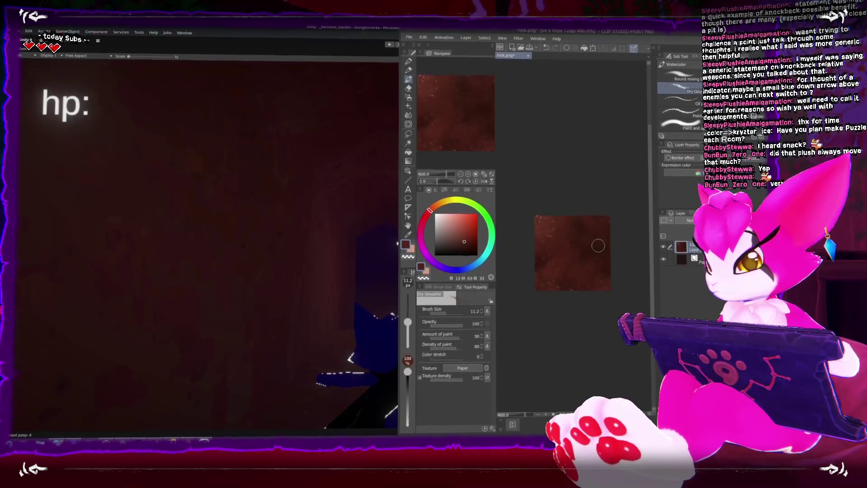
drag(574, 241, 572, 238)
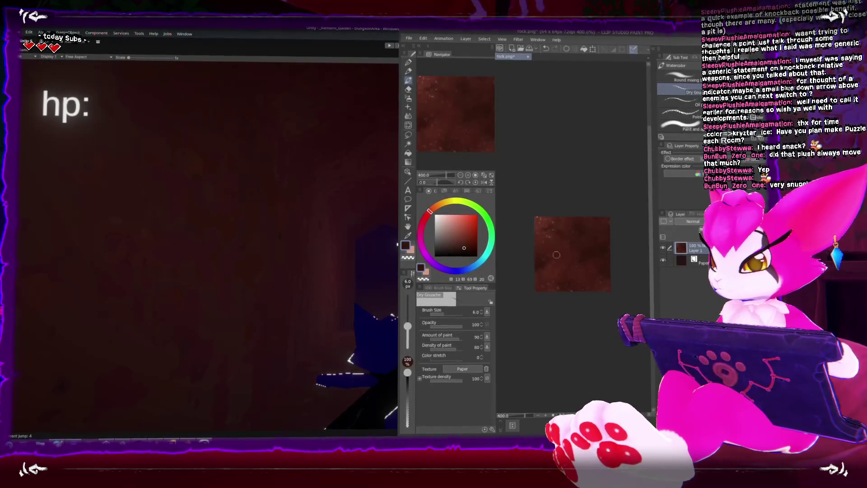
drag(595, 236, 564, 231)
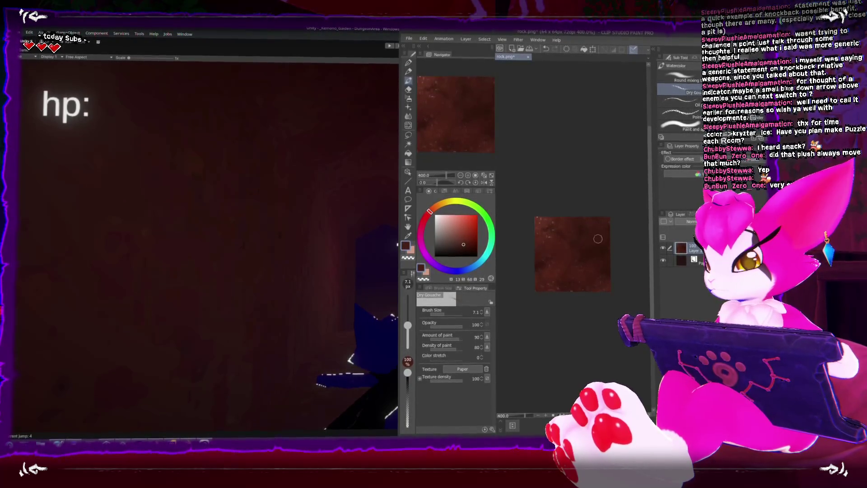
key(p)
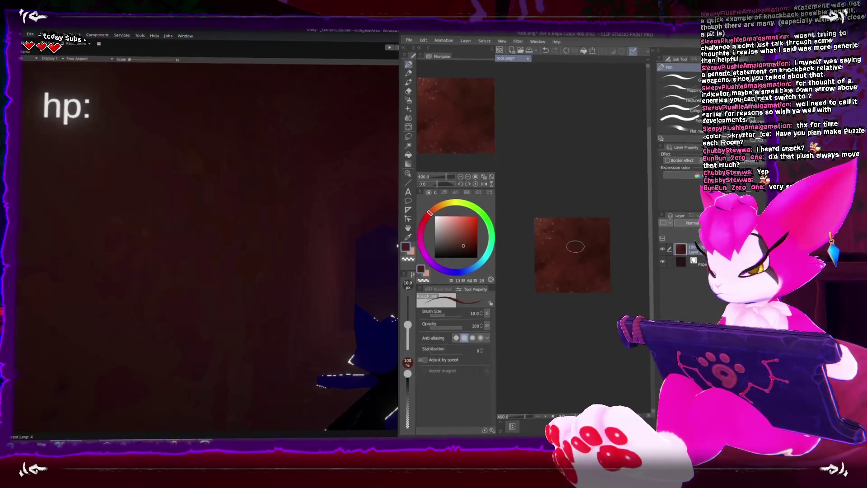
Pick a dark red with a slightly larger pen, then overwrite rock.png with the edited texture.
key(bracketright)
alt+click(550, 238)
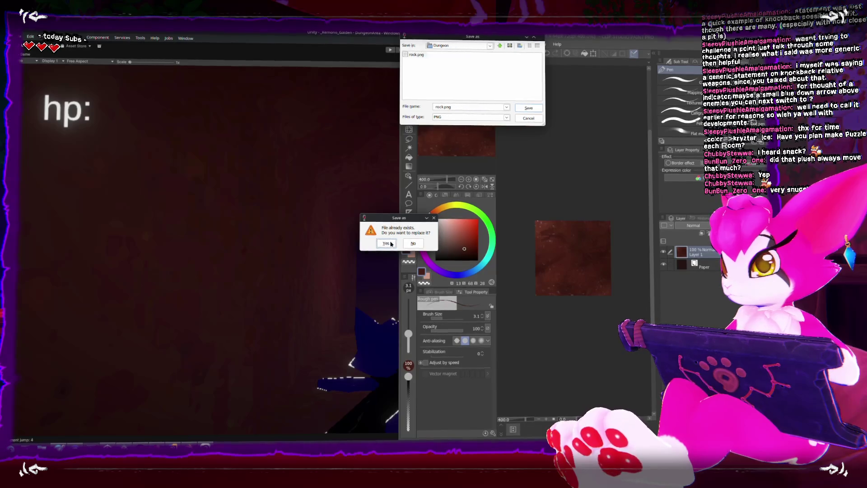
key(Return)
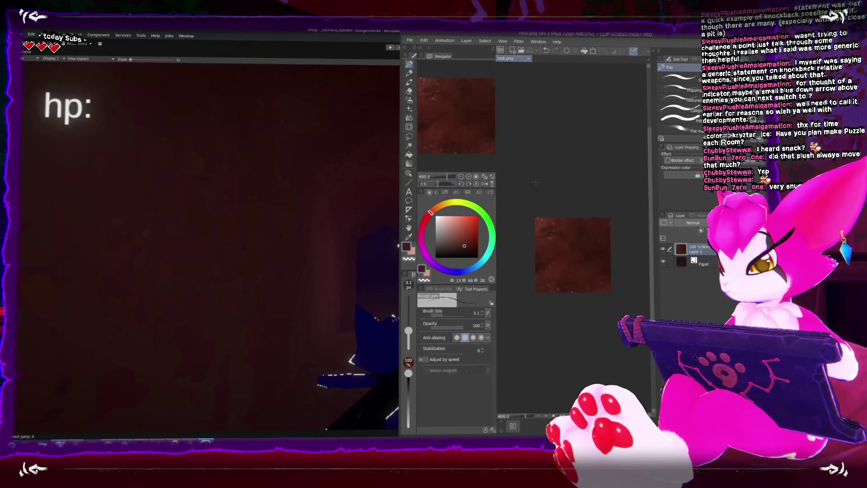
click(322, 165)
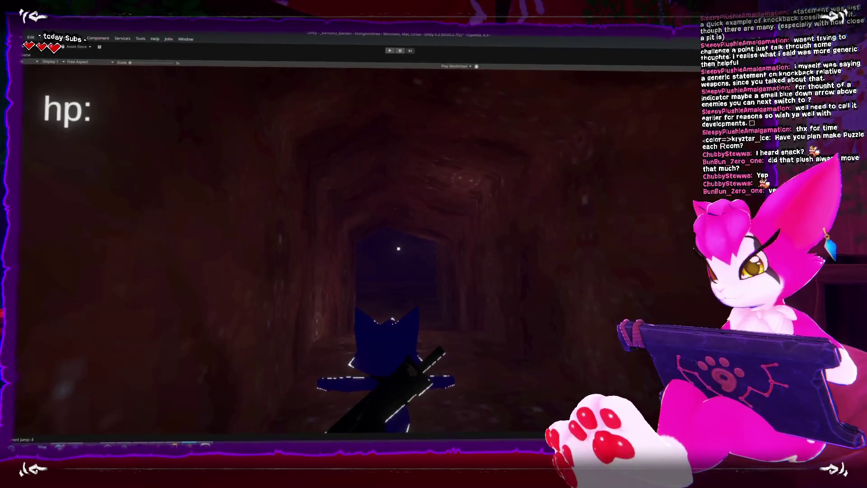
Switch from Unity's tunnel play-test back to the Blender tunnel project.
key(alt+Tab)
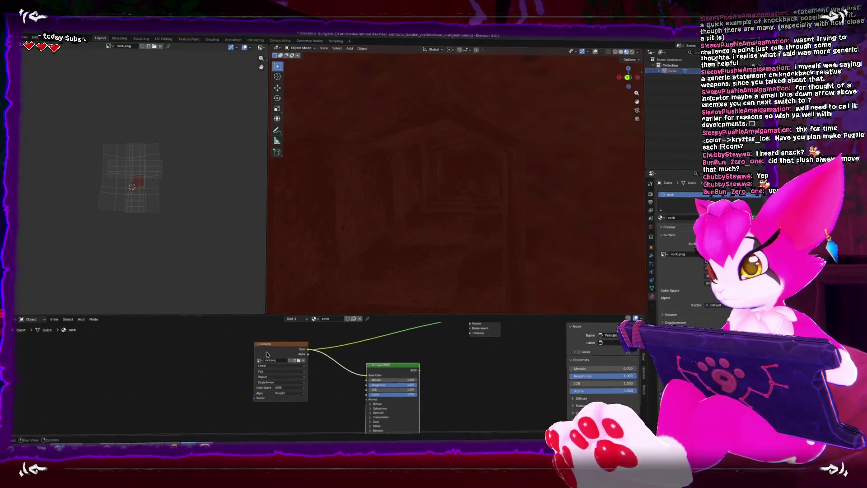
Reload the repainted rock.png and set the rock image texture's extension to Mirror.
click(46, 46)
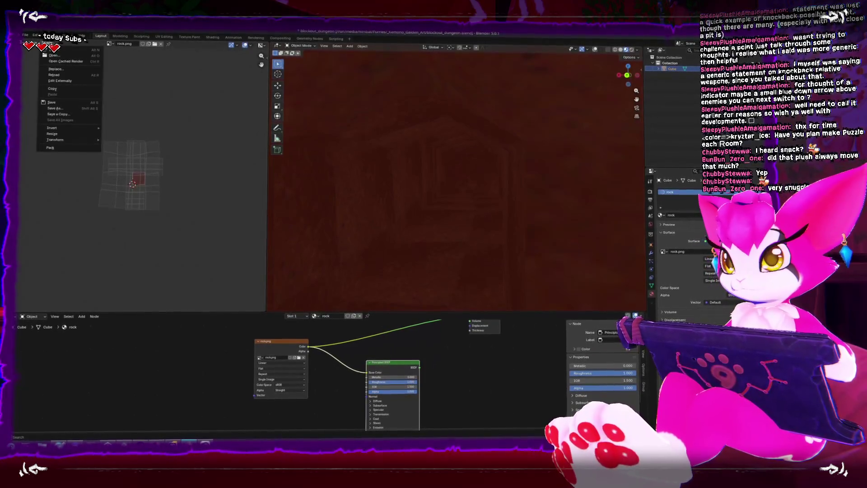
click(58, 75)
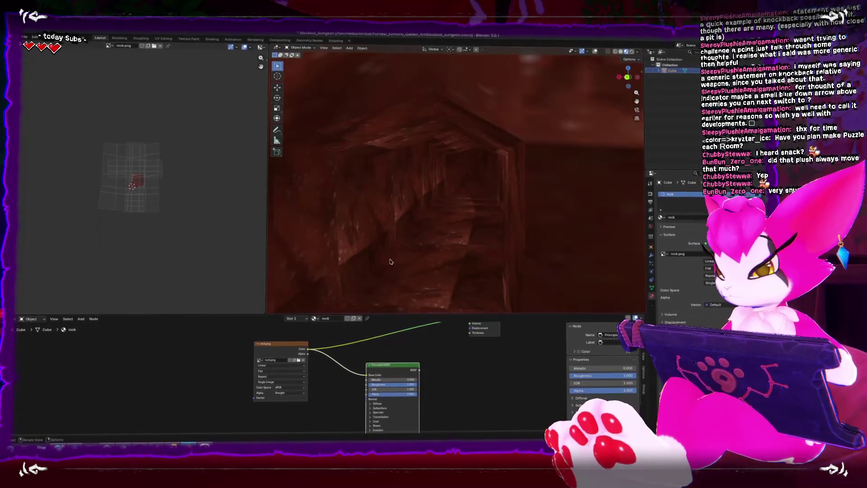
scroll(323, 382, up, 2)
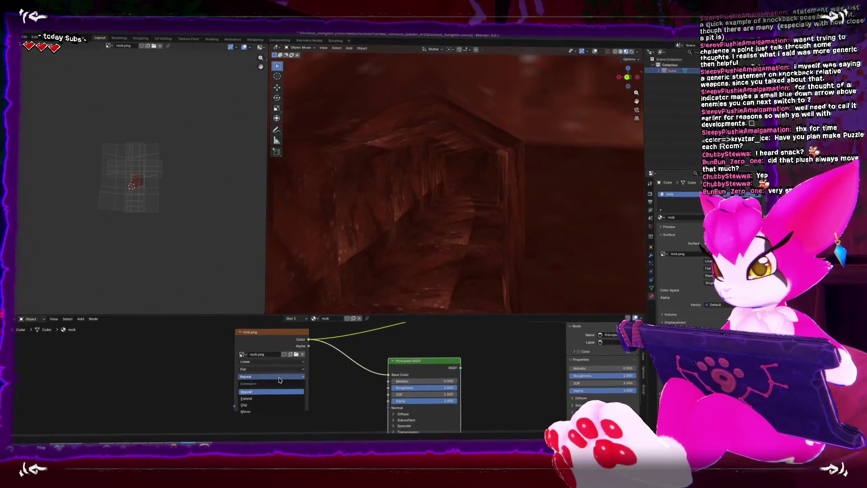
click(280, 410)
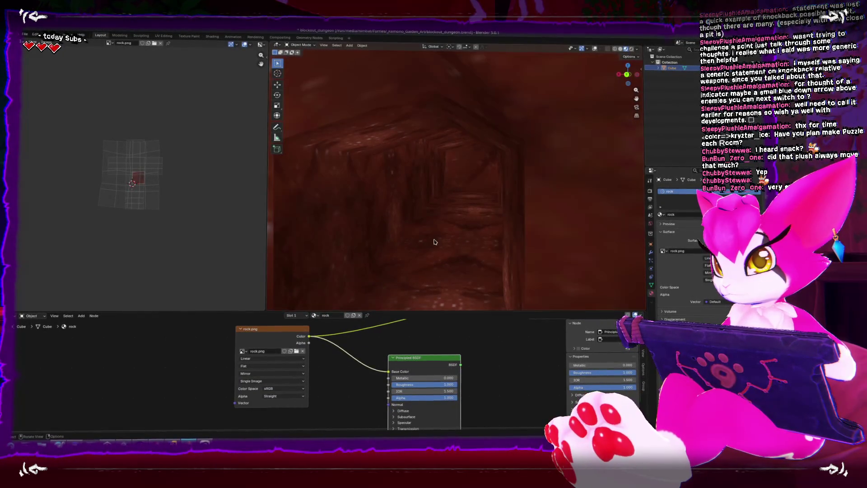
mouse_move(455, 213)
mouse_down()
mouse_move(530, 187)
mouse_move(517, 194)
mouse_up()
key(Tab)
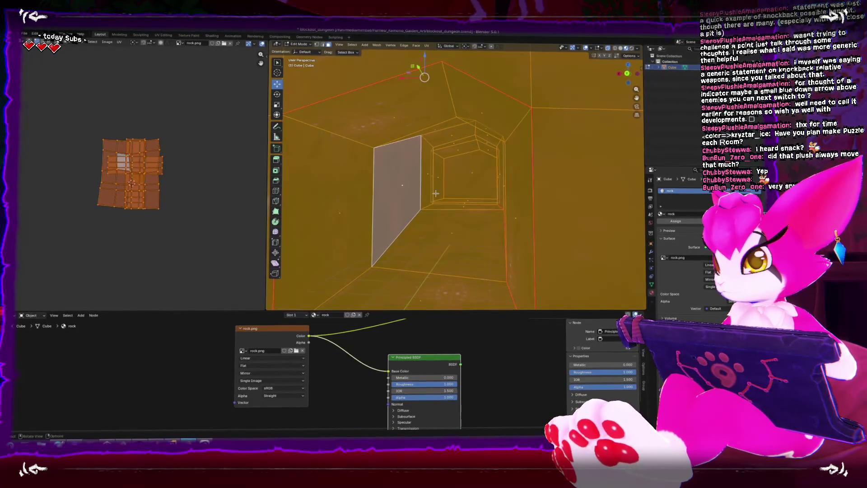
Add a loop cut across the tunnel corridor with Ctrl+R.
click(437, 193)
key(ctrl+r)
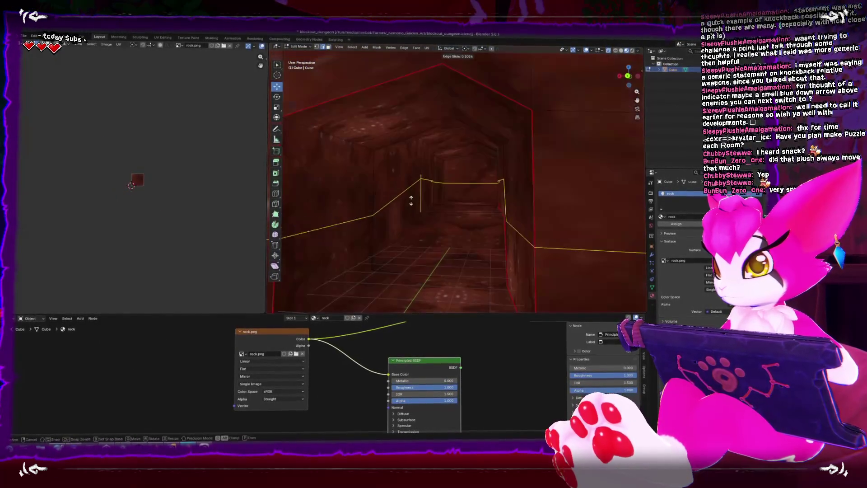
click(411, 206)
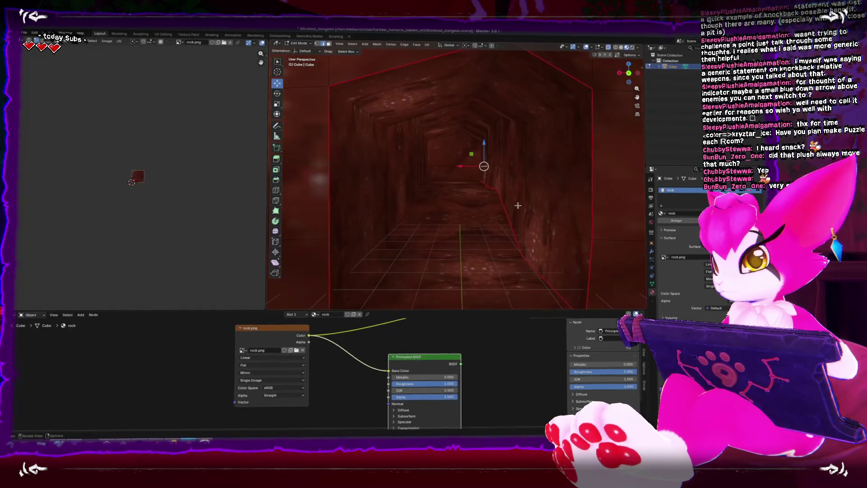
click(482, 180)
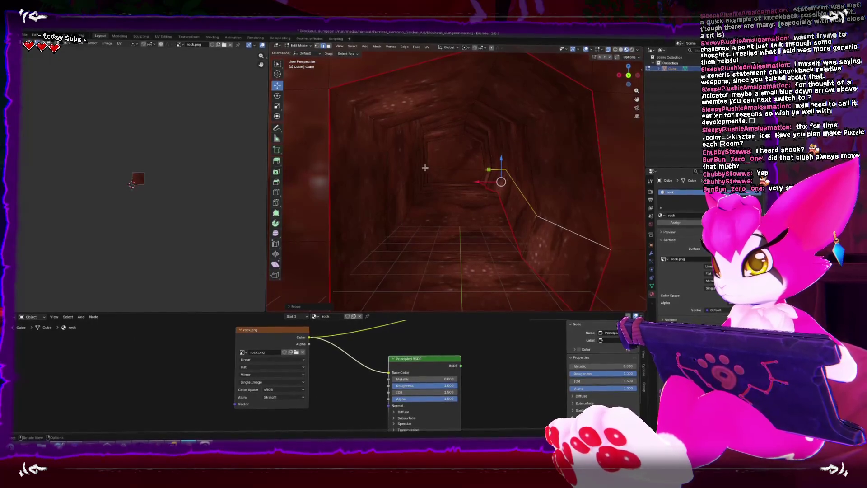
Raise an edge path along the tunnel wall on the Z axis.
mouse_move(424, 167)
mouse_down()
mouse_move(409, 168)
mouse_move(434, 169)
mouse_move(423, 169)
mouse_up()
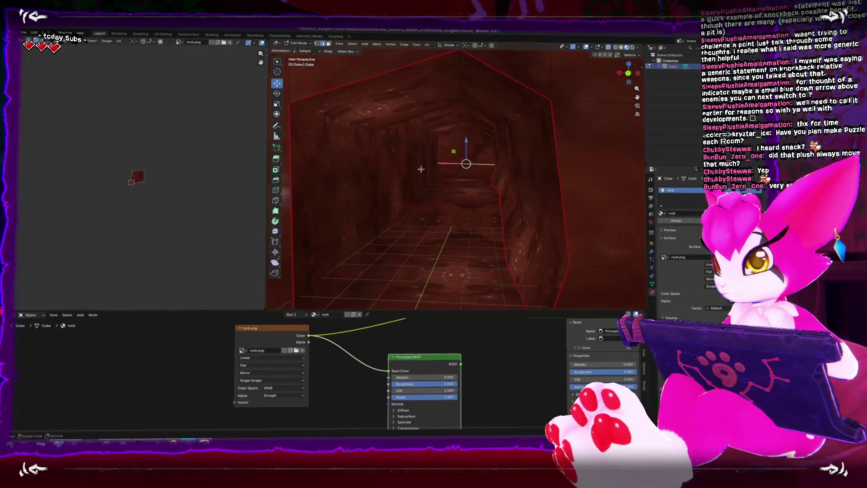
shift+right_click(433, 165)
ctrl+click(351, 214)
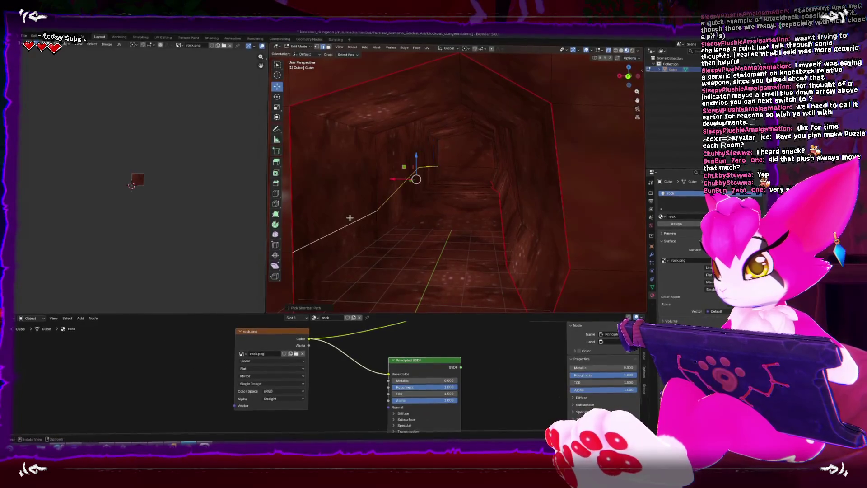
key(g)
key(x)
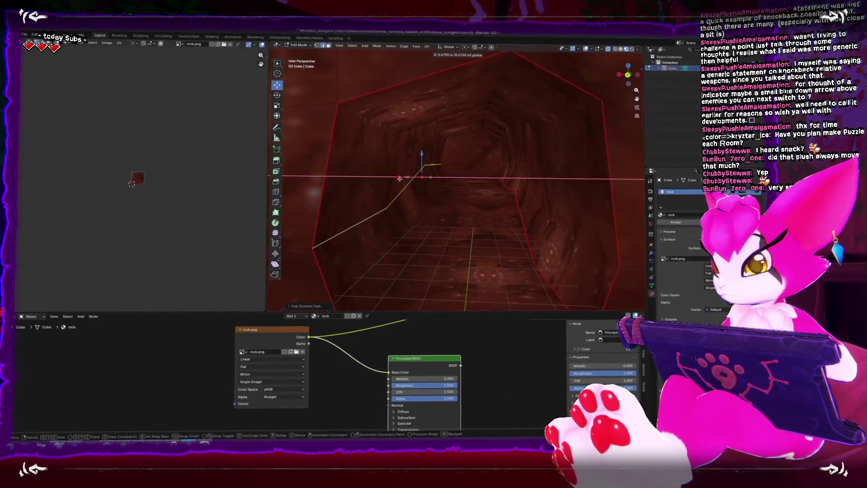
key(z)
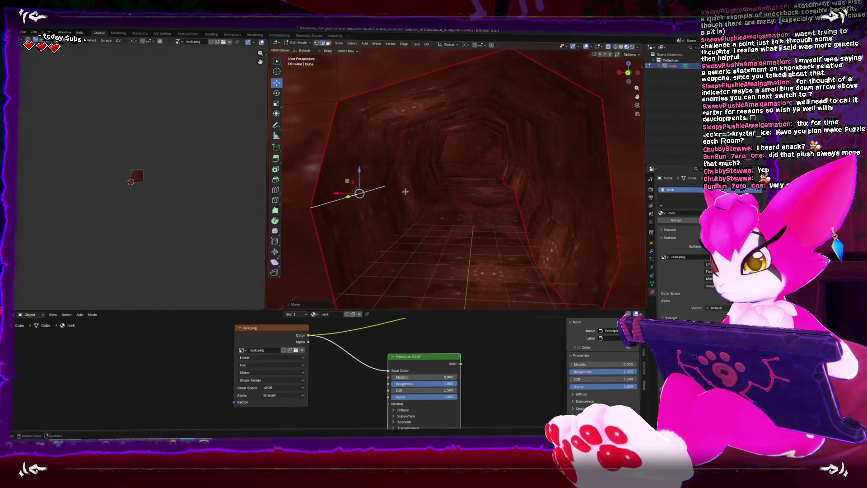
click(364, 183)
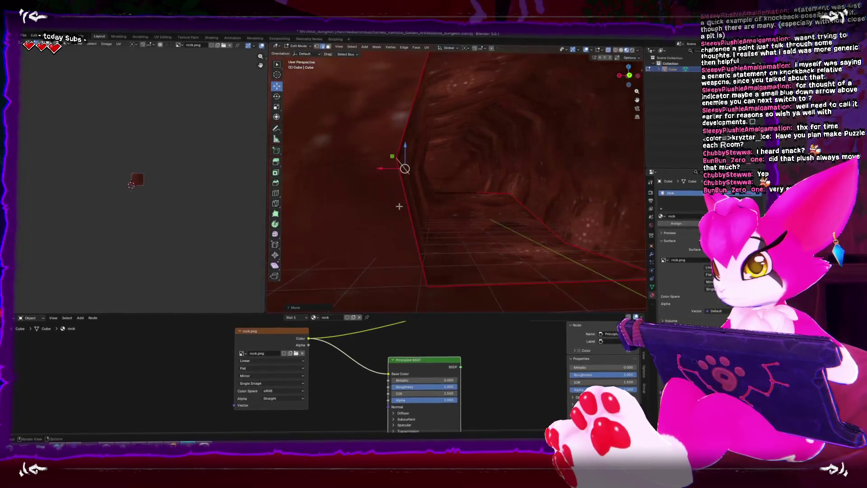
In Back Ortho view, box-select the wall corner edges and shift them right along X.
key(ctrl+KP_1)
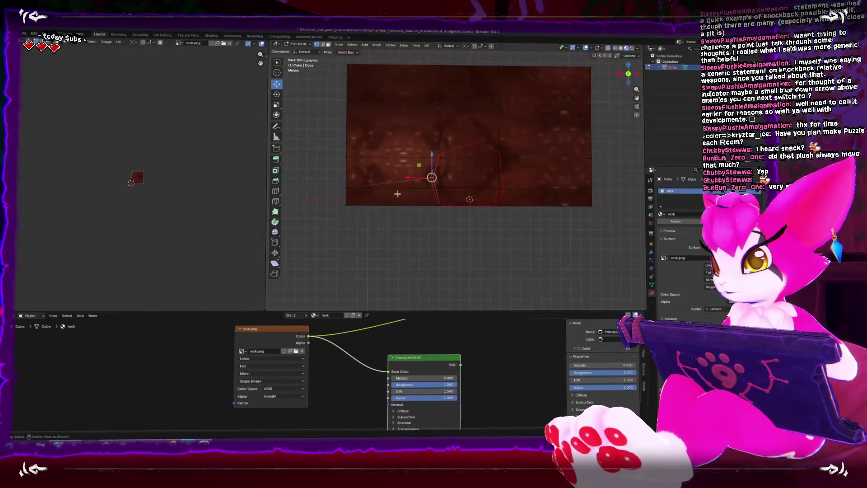
scroll(397, 178, up, 3)
drag(357, 145, 416, 183)
key(g)
key(x)
click(467, 169)
Raise the opposite side's edges about 1.5 m, then select faces along the ceiling.
key(b)
drag(562, 161, 532, 185)
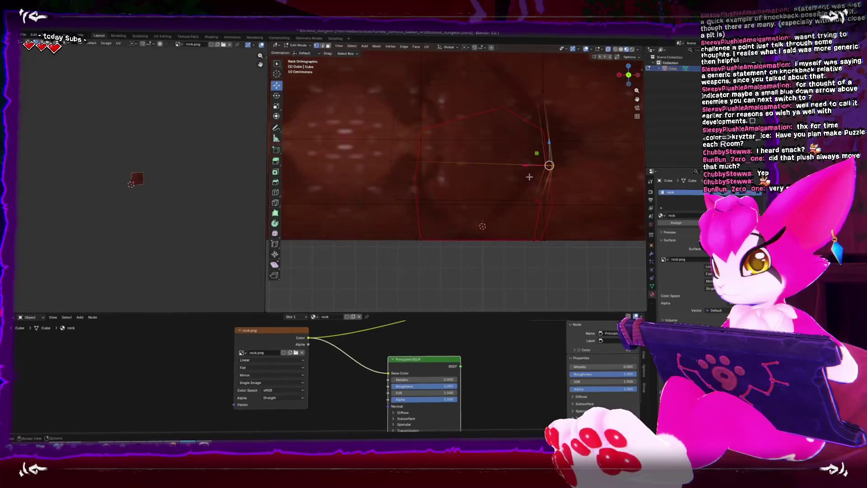
mouse_move(550, 143)
mouse_down()
mouse_move(548, 115)
mouse_move(471, 143)
mouse_up()
click(548, 114)
click(452, 135)
ctrl+click(496, 134)
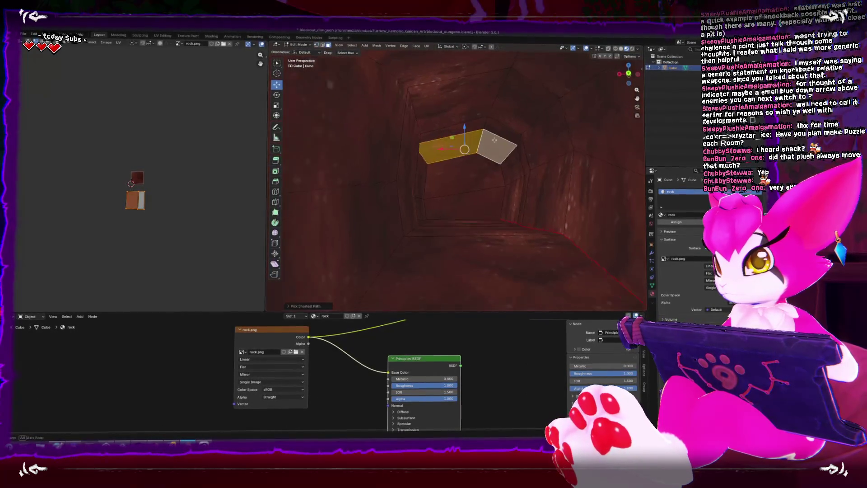
Extend the selection across more ceiling faces and shift them slightly.
drag(477, 189, 470, 176)
ctrl+click(514, 141)
mouse_move(505, 149)
mouse_down()
mouse_move(478, 161)
mouse_move(454, 192)
mouse_up()
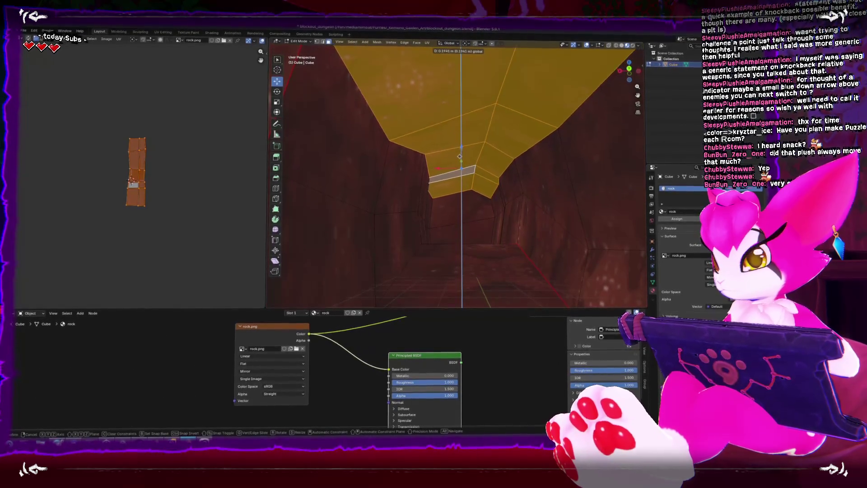
click(452, 156)
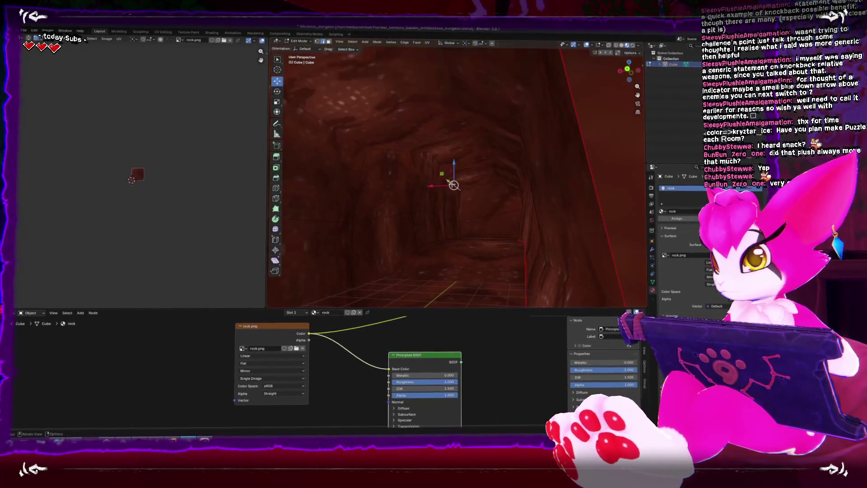
Select the edge loop running around the tunnel.
ctrl+click(416, 156)
mouse_move(429, 176)
mouse_down()
mouse_move(339, 155)
mouse_move(583, 221)
mouse_move(480, 218)
mouse_move(484, 196)
mouse_move(483, 207)
mouse_up()
alt+click(411, 199)
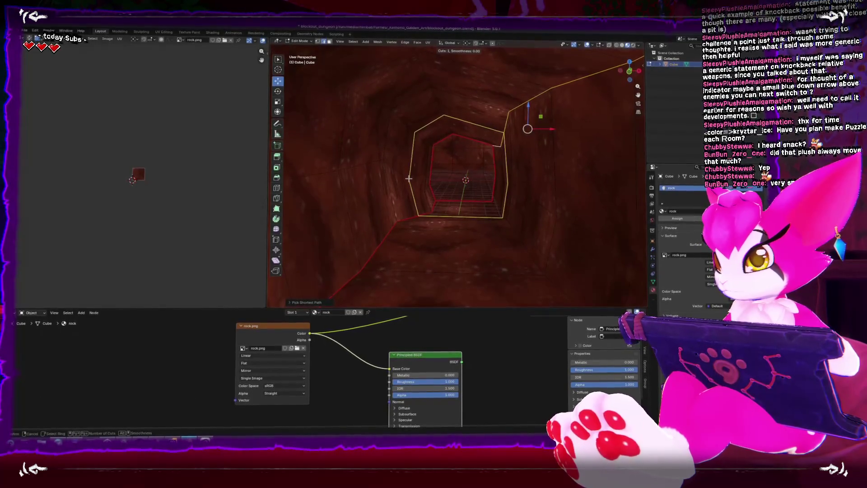
Edge-slide the selected loop outward along the tunnel.
key(g)
key(g)
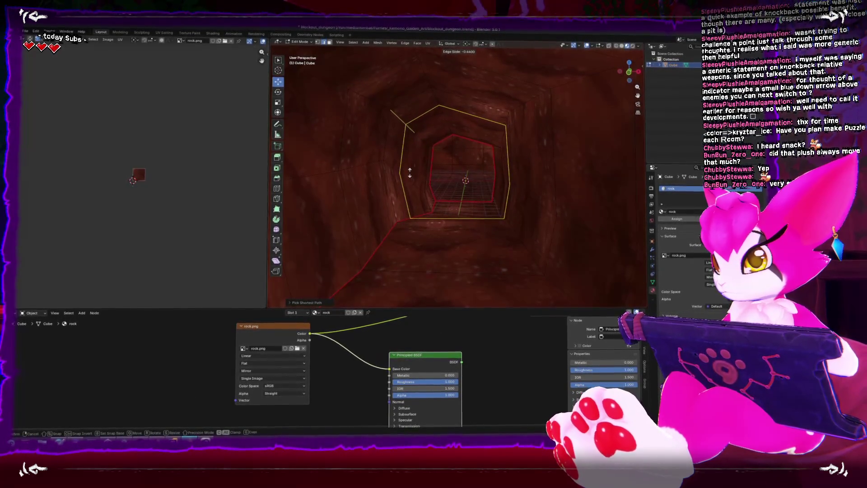
click(403, 163)
ctrl+click(404, 170)
key(g)
key(x)
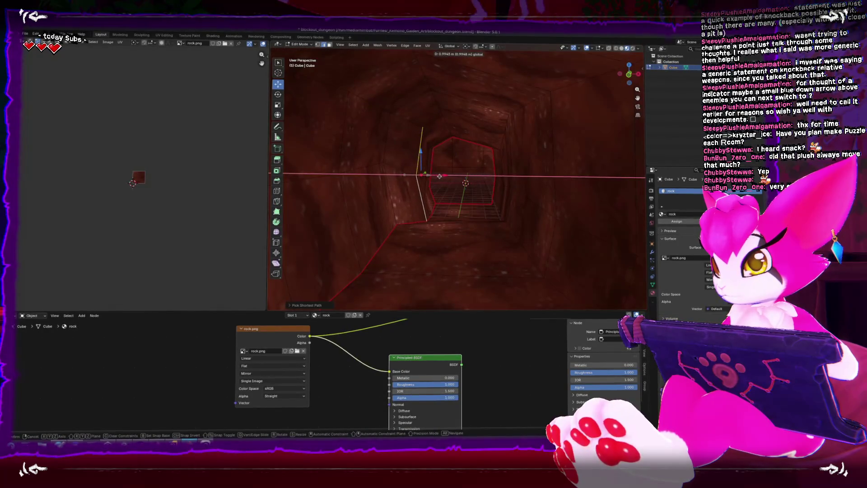
key(Escape)
Select the tunnel's far end loop and shift it sideways.
click(465, 196)
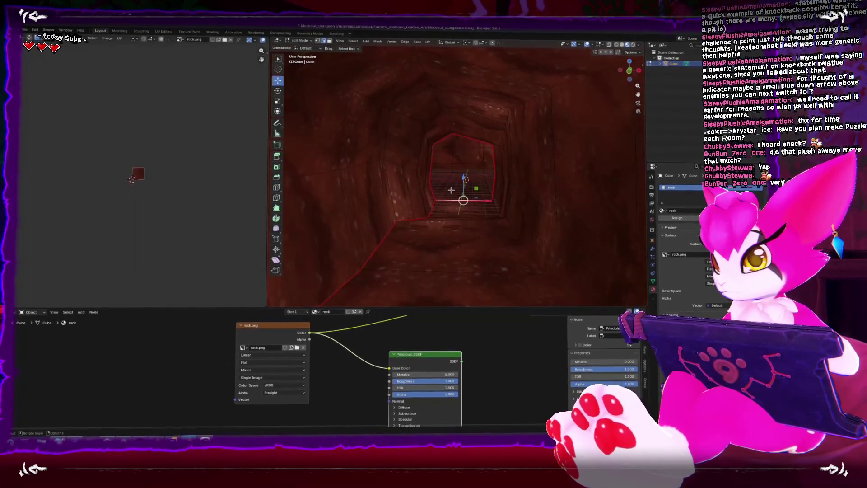
alt+click(495, 167)
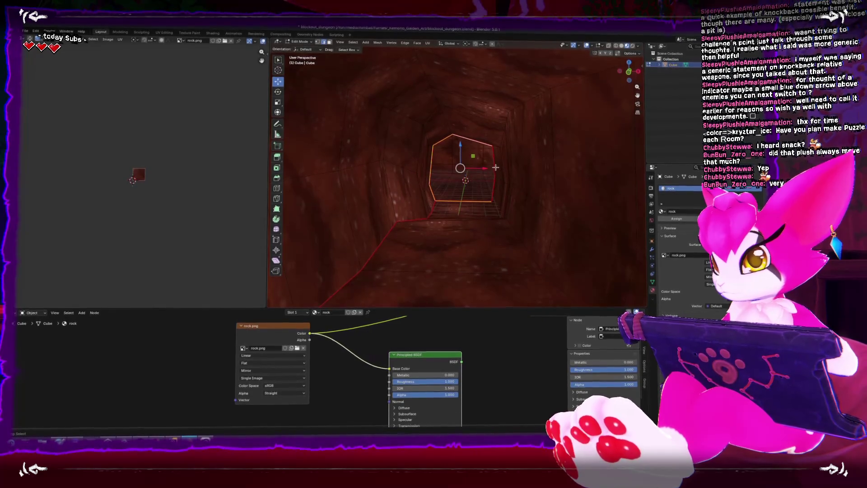
click(477, 169)
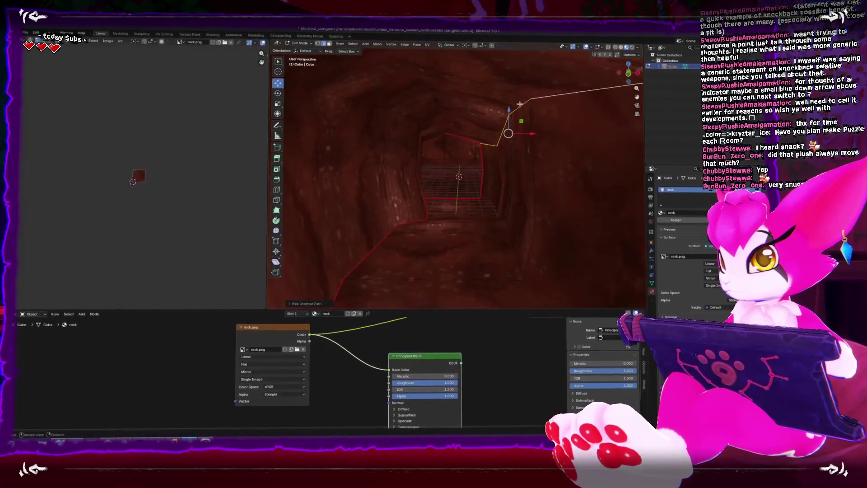
drag(509, 113, 515, 126)
right_click(508, 136)
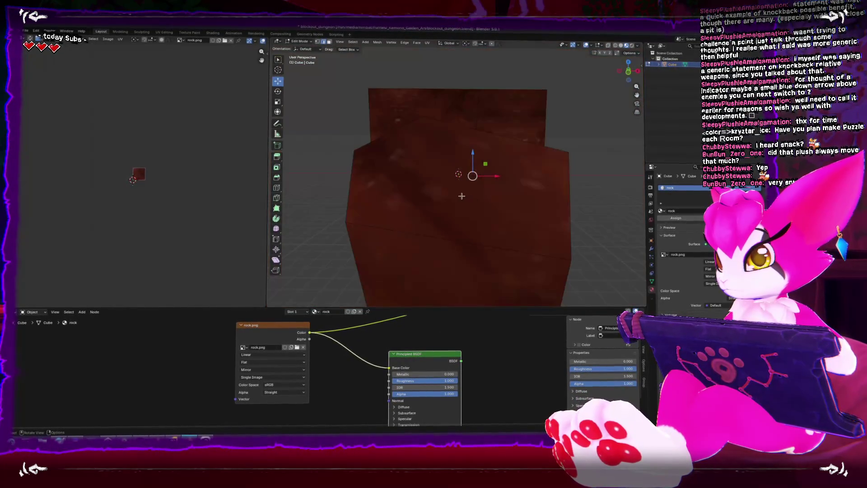
Return to Object Mode to view the reshaped, rock-textured tunnel.
key(Tab)
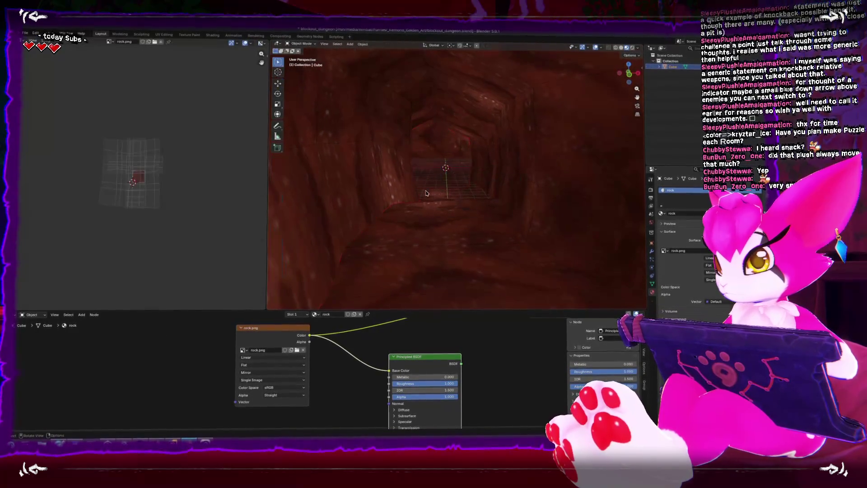
mouse_move(443, 184)
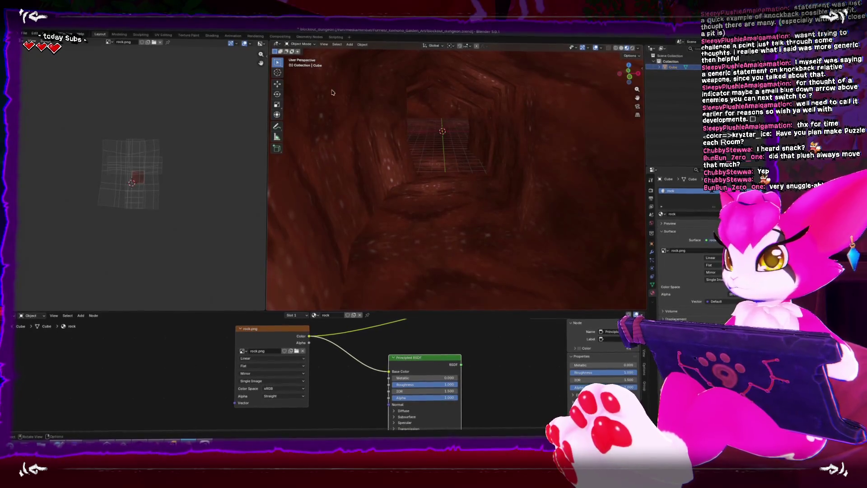
click(25, 31)
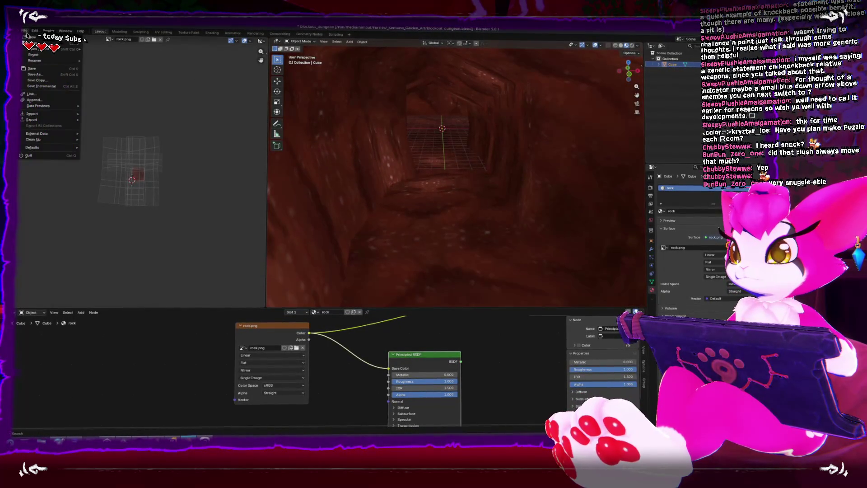
Export the tunnel to Dungeon_Blockout.fbx and switch to the running game in Unity.
mouse_move(32, 122)
click(98, 169)
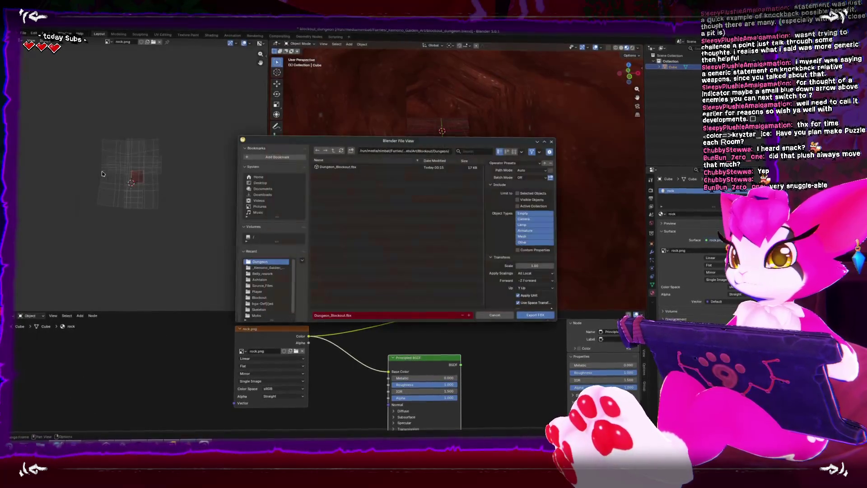
key(Escape)
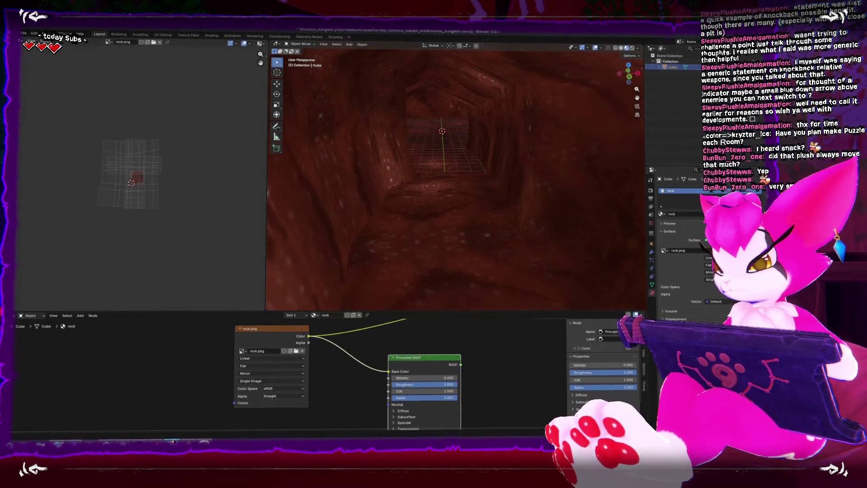
key(alt+Tab)
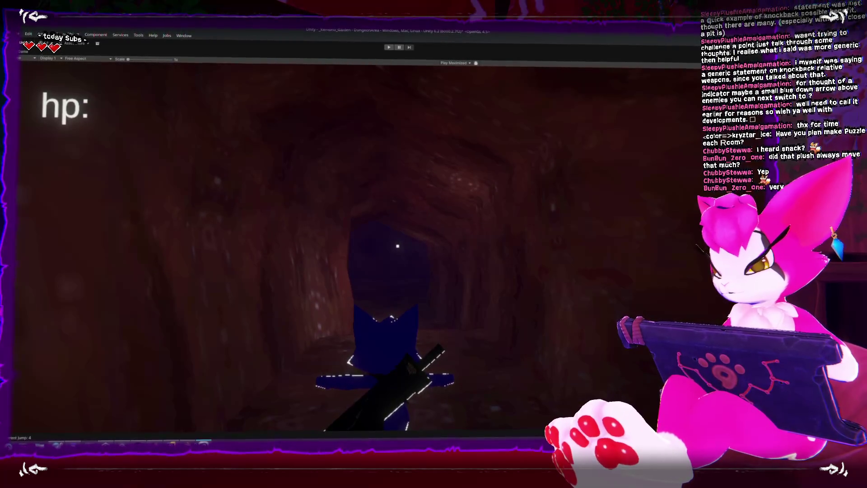
Switch back to Blender and enter Edit Mode on the tunnel mesh.
key(alt+Tab)
key(Tab)
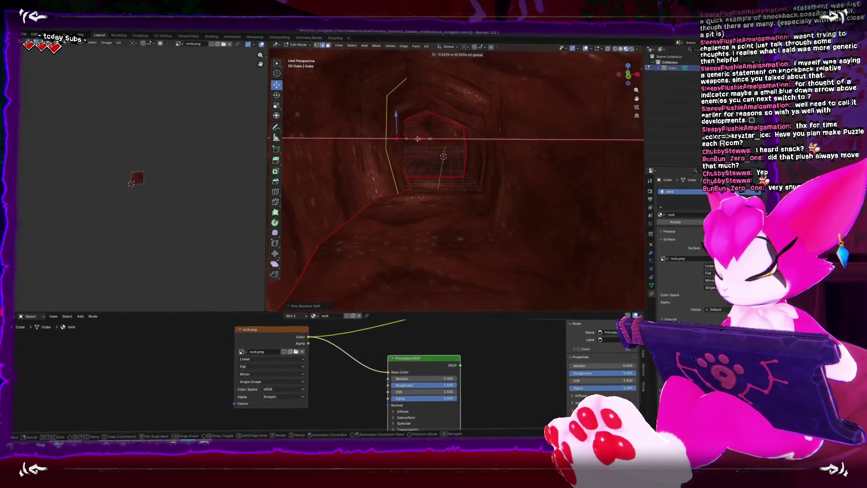
Select the edge path around the tunnel opening and shift it sideways along X.
key(g)
key(x)
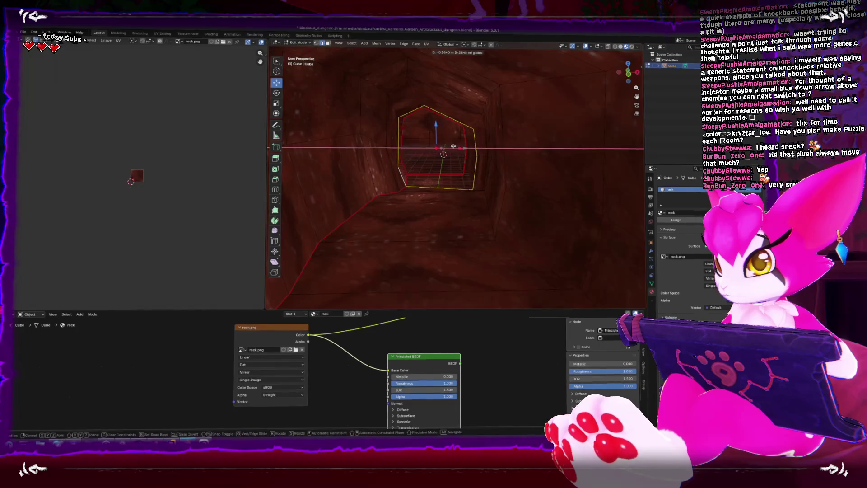
key(alt+a)
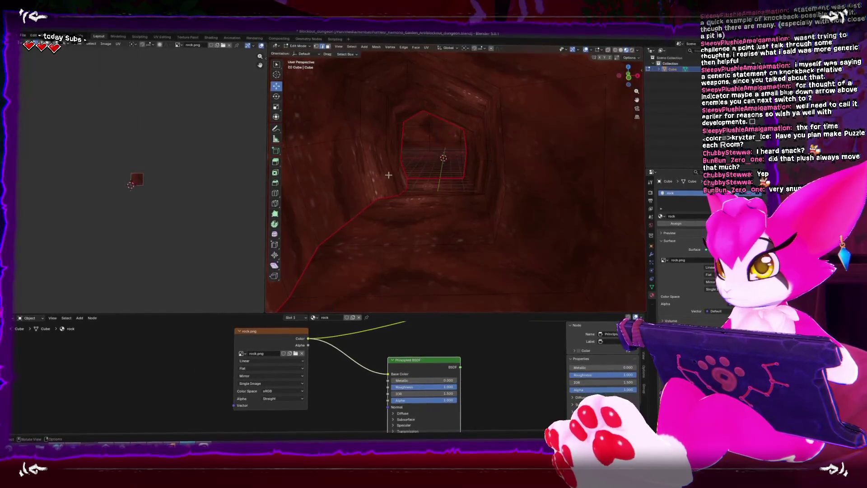
click(387, 122)
ctrl+click(387, 145)
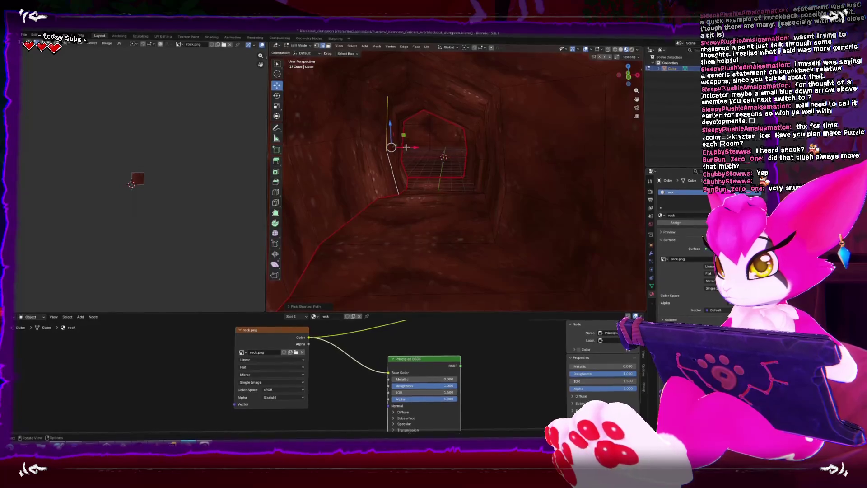
key(g)
key(x)
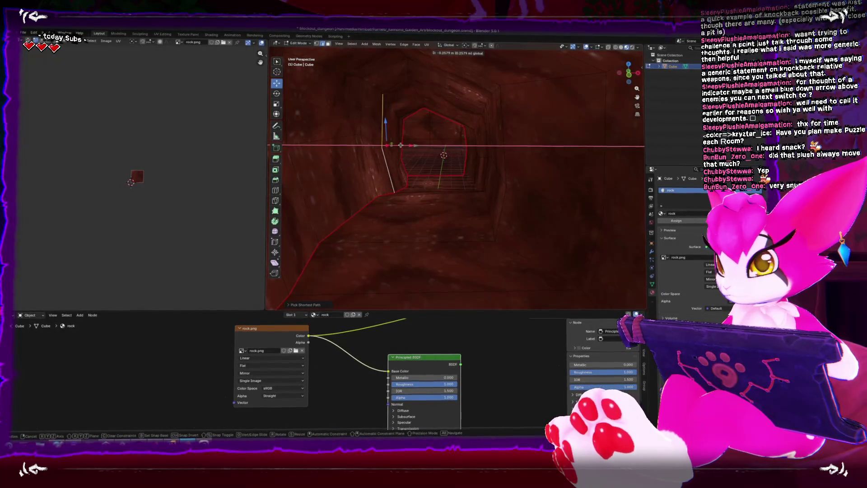
click(401, 146)
Re-export the tunnel over Dungeon_Blockout.fbx and switch to Unity to test it.
key(Tab)
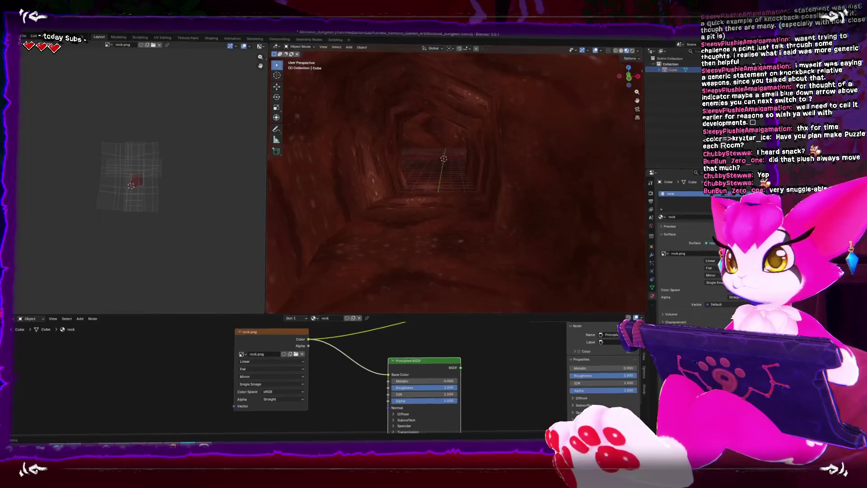
click(23, 36)
mouse_move(45, 126)
click(126, 172)
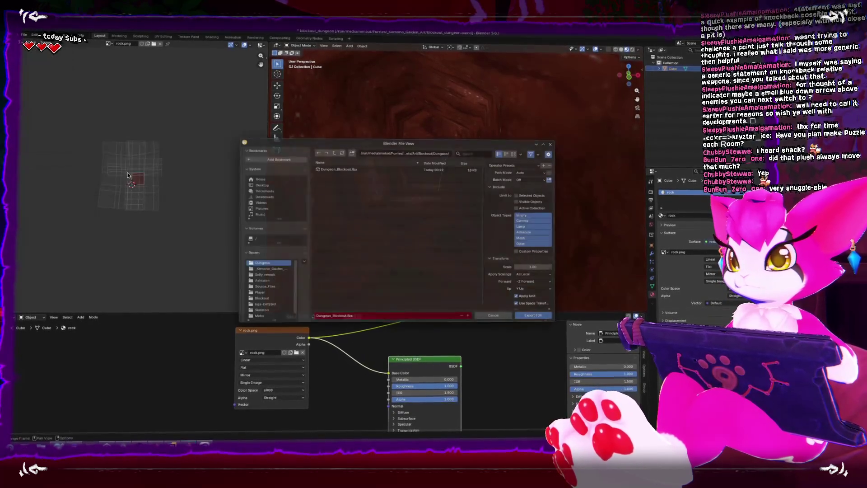
key(Return)
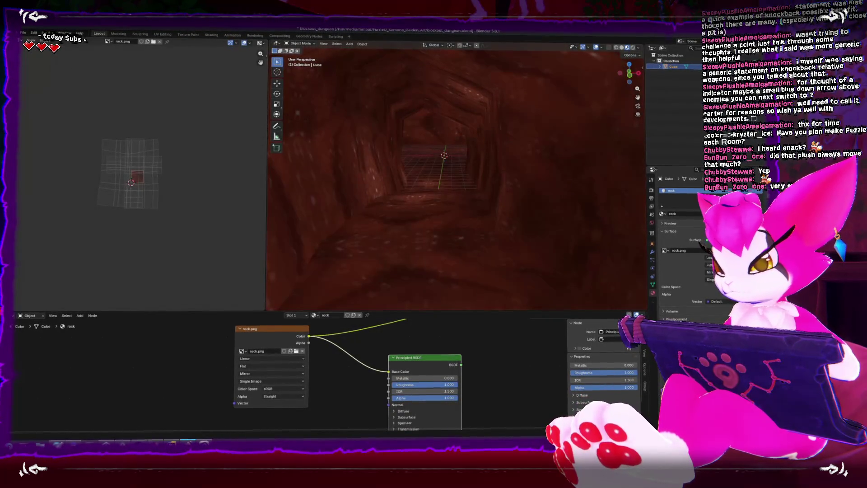
key(alt+Tab)
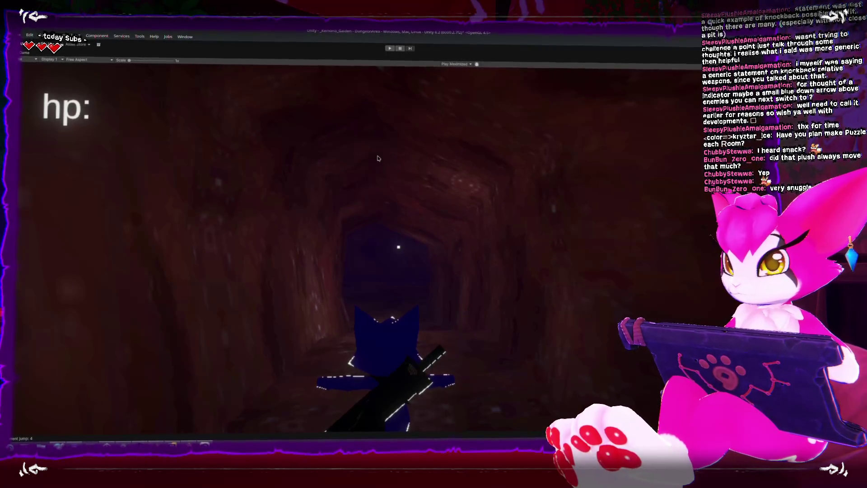
Reimport the updated tunnel, then run the cat down it, jumping and swinging its sword.
click(389, 47)
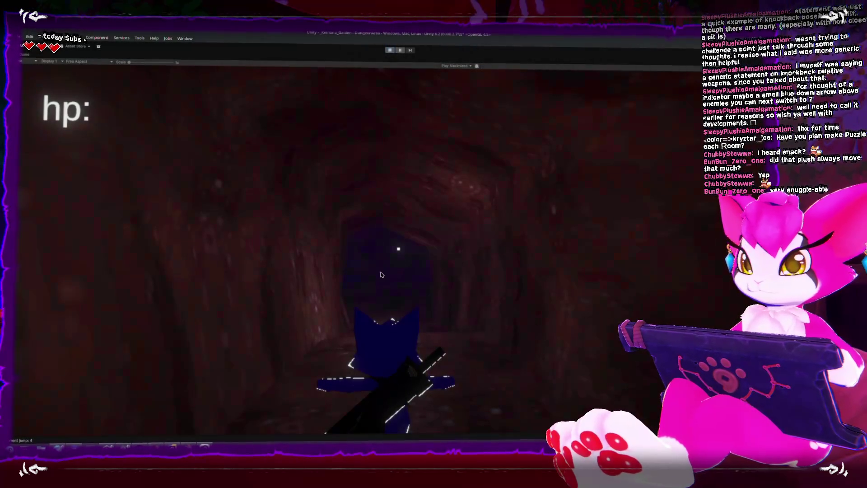
key(w)
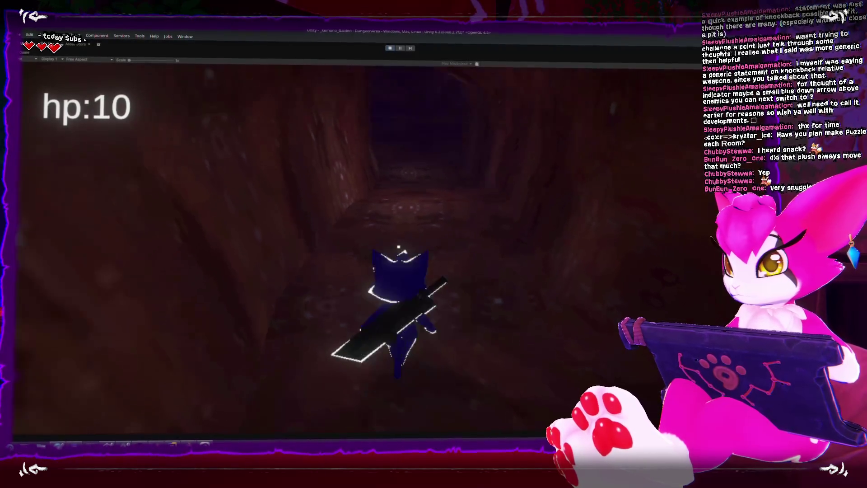
key(space)
key(space)
click(399, 246)
key(space)
key(space)
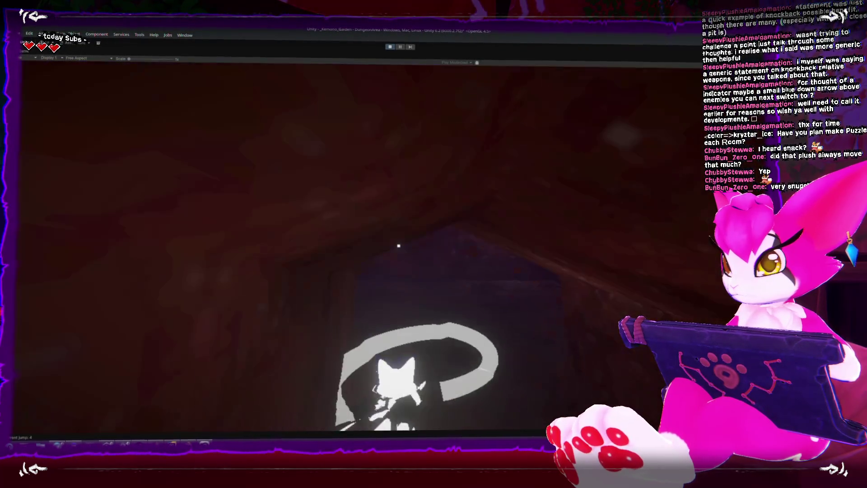
click(399, 247)
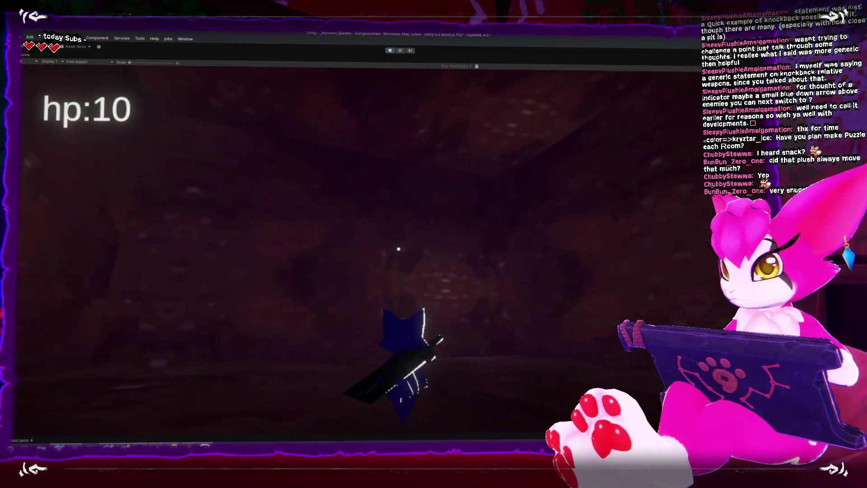
click(399, 248)
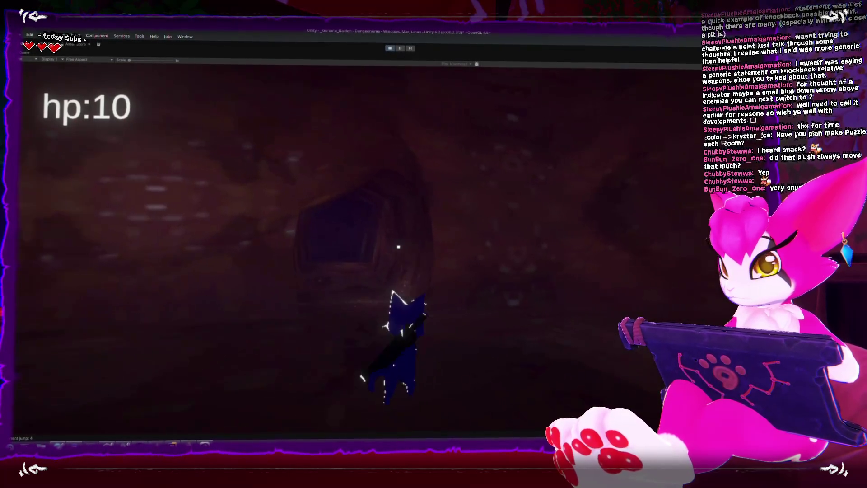
click(398, 246)
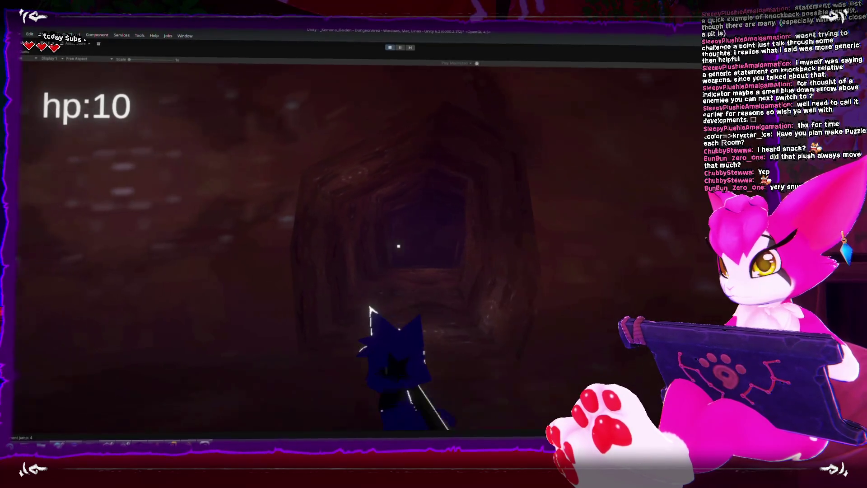
click(398, 248)
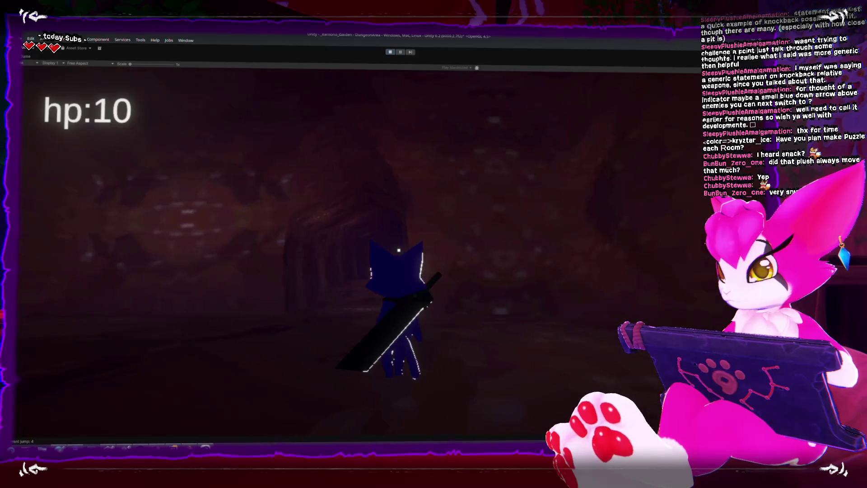
Walk the cat back and forth attacking with J, then stop the test and return to Blender.
key(s)
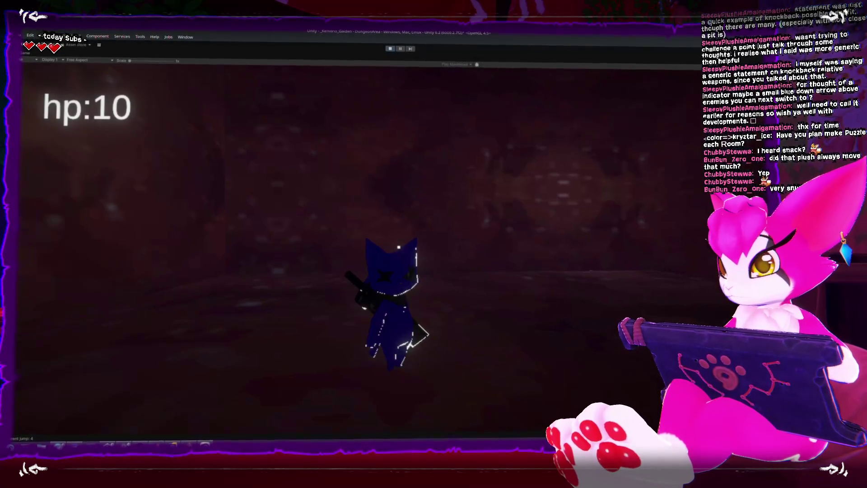
key(w)
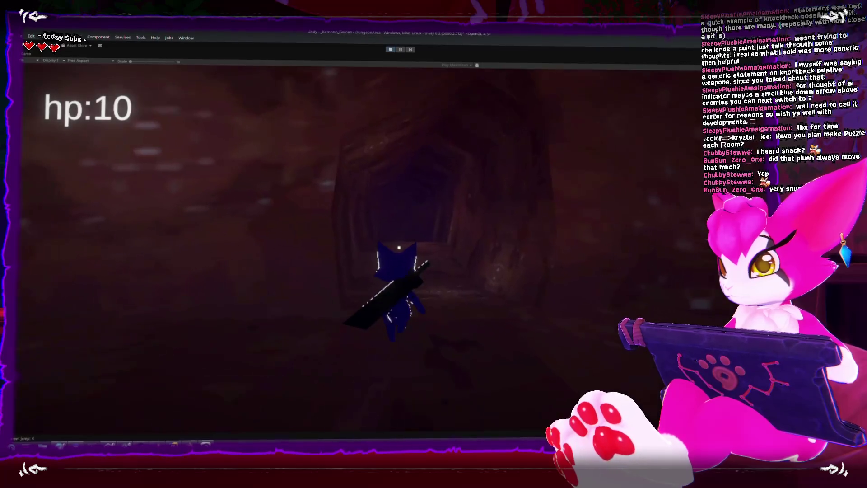
key(j)
key(j)
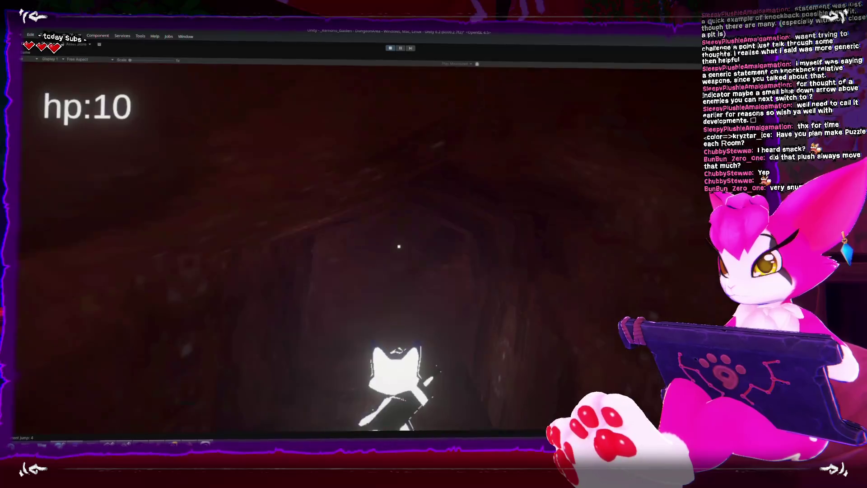
key(j)
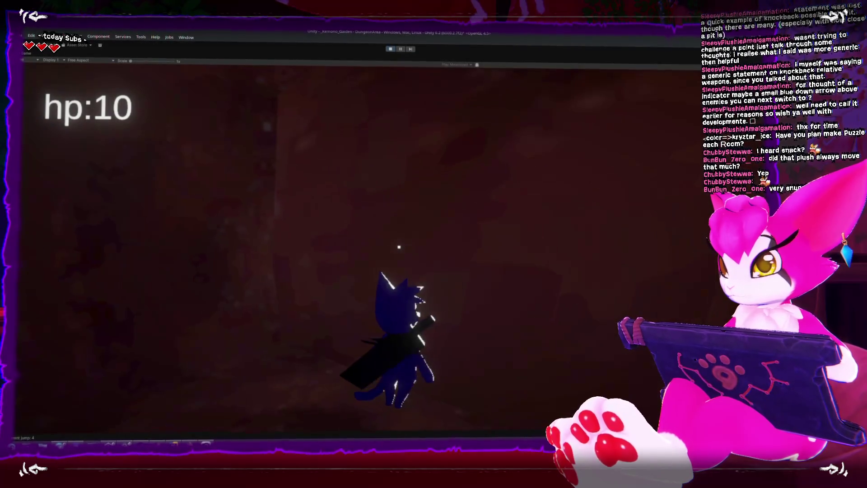
key(w)
key(s)
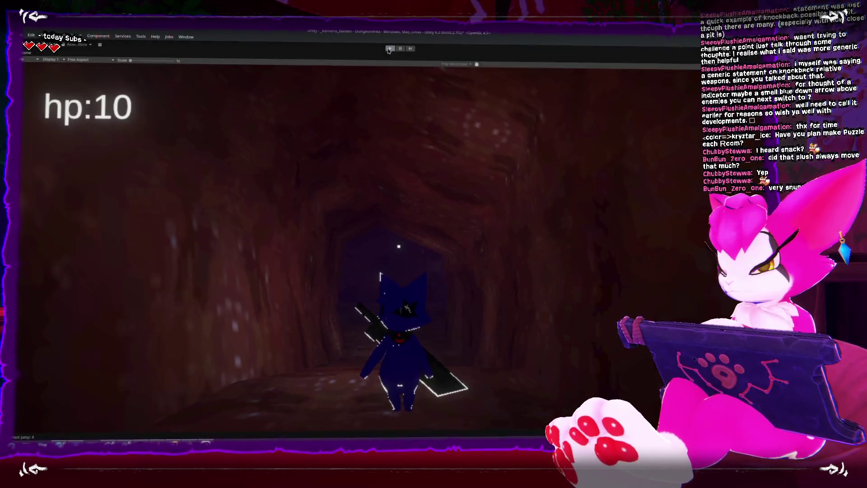
click(390, 49)
key(alt+Tab)
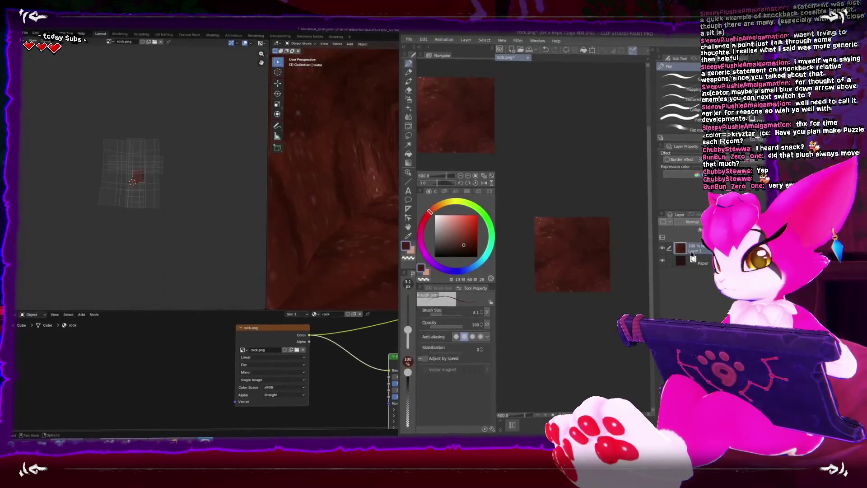
Try the gouache, colour-mixing and liquify brushes, then settle on Wet bleed at about 8.6 px.
scroll(544, 227, down, 3)
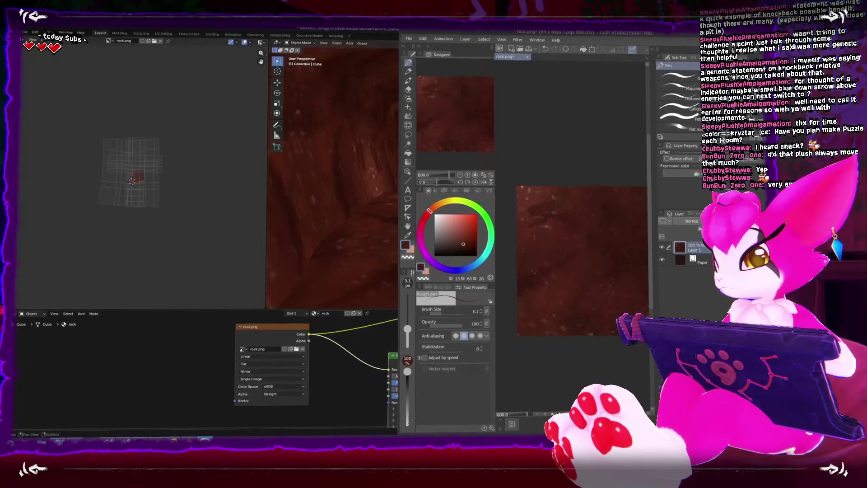
key(b)
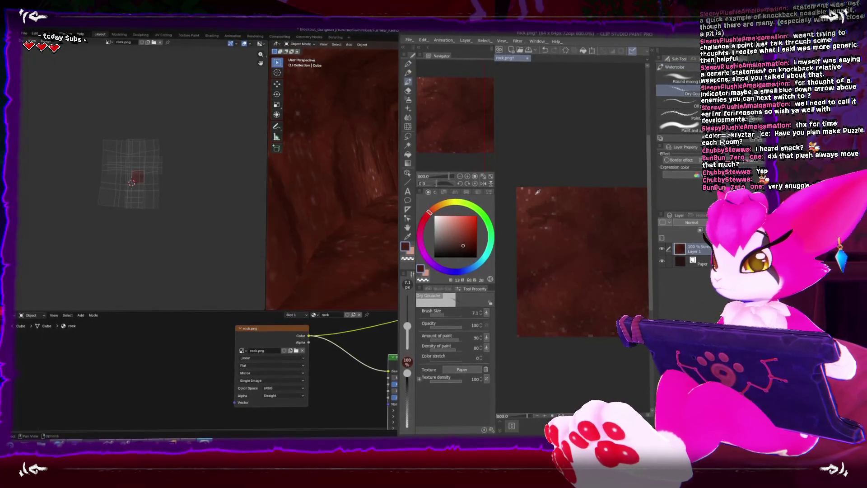
click(685, 84)
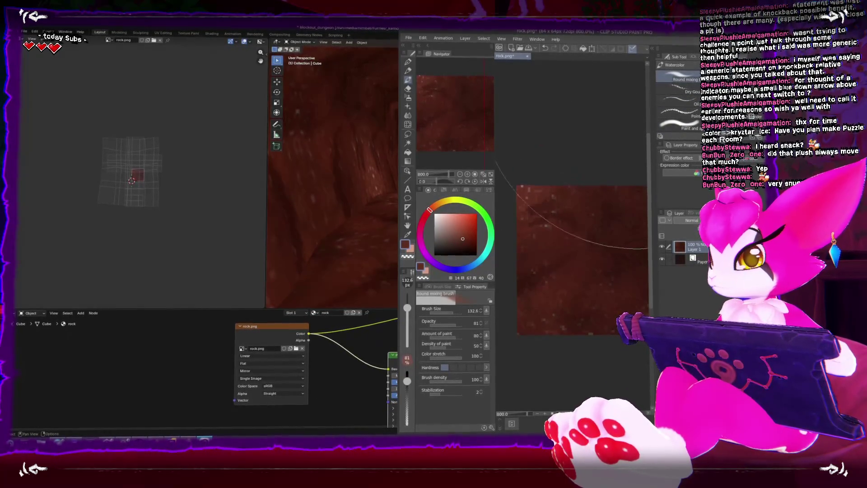
key(j)
key(j)
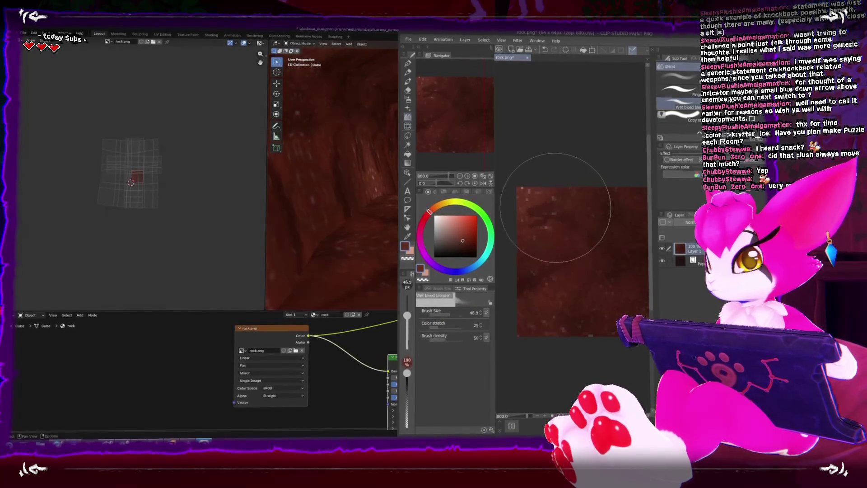
key(bracketleft)
key(bracketleft)
key(bracketleft)
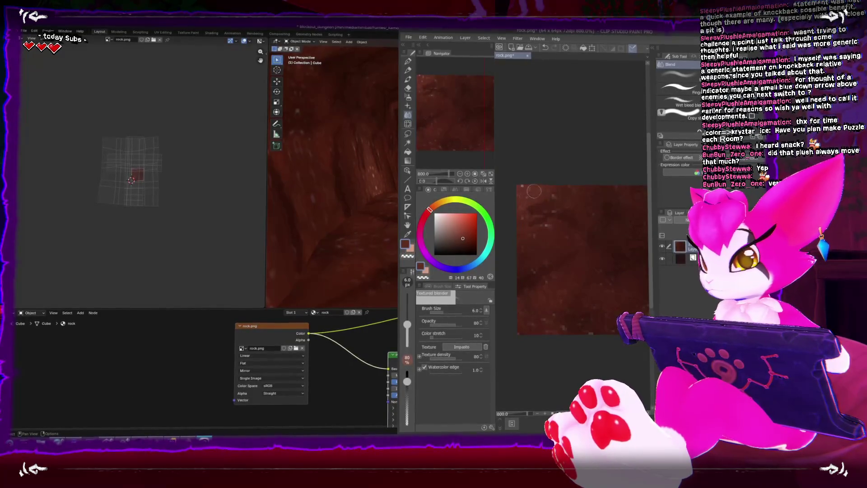
key(period)
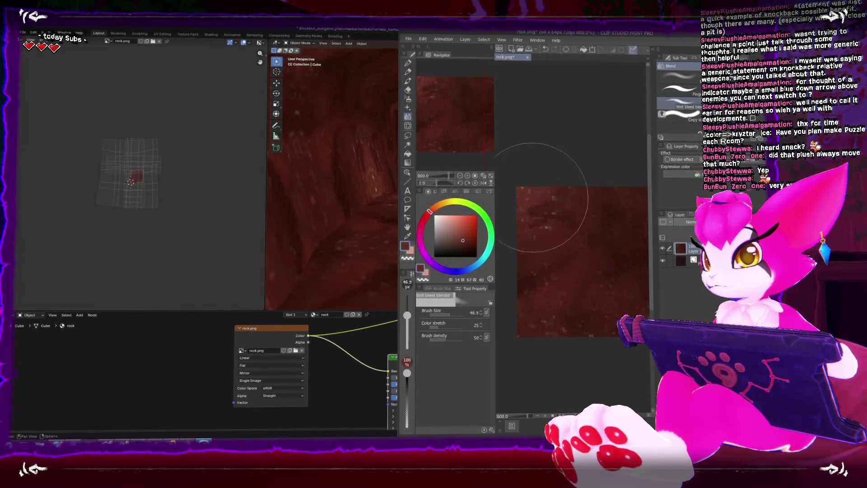
key(bracketleft)
key(bracketleft)
key(bracketleft)
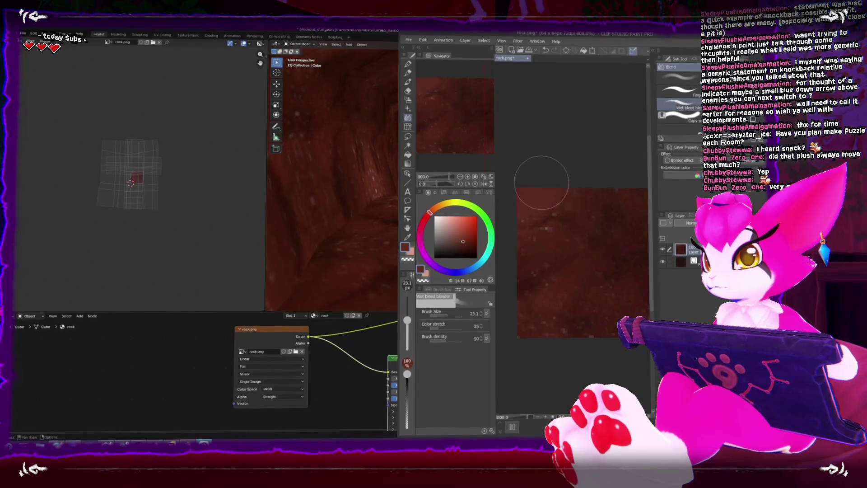
key(bracketleft)
key(bracketleft)
key(bracketleft)
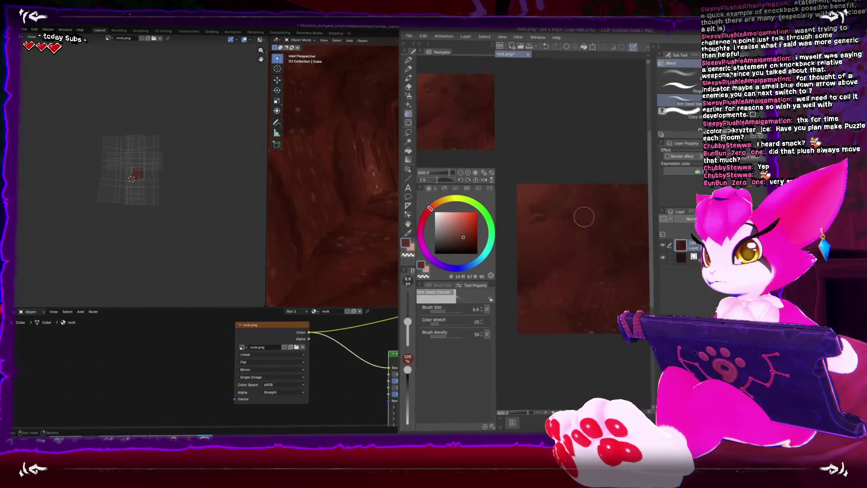
Blend the rock texture with Textured blender at about 13.7 px, then Wet bleed at 4.9 px.
mouse_move(555, 266)
mouse_down()
mouse_move(534, 253)
mouse_move(576, 227)
mouse_up()
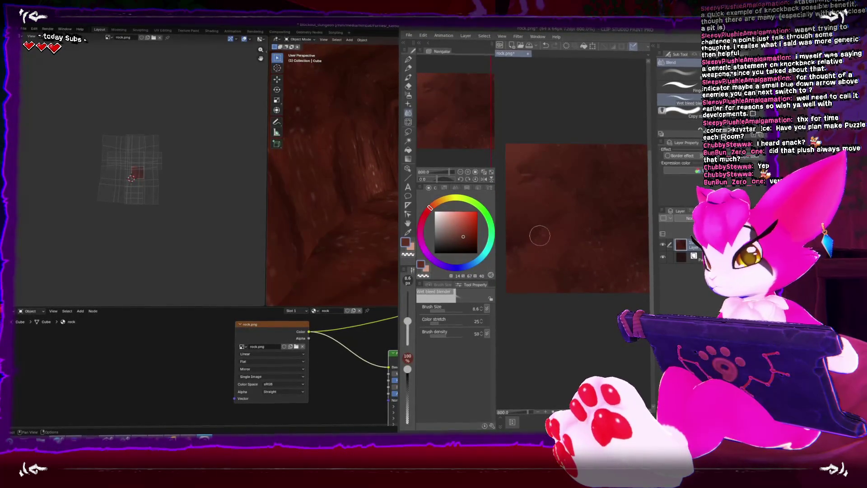
drag(529, 236, 548, 233)
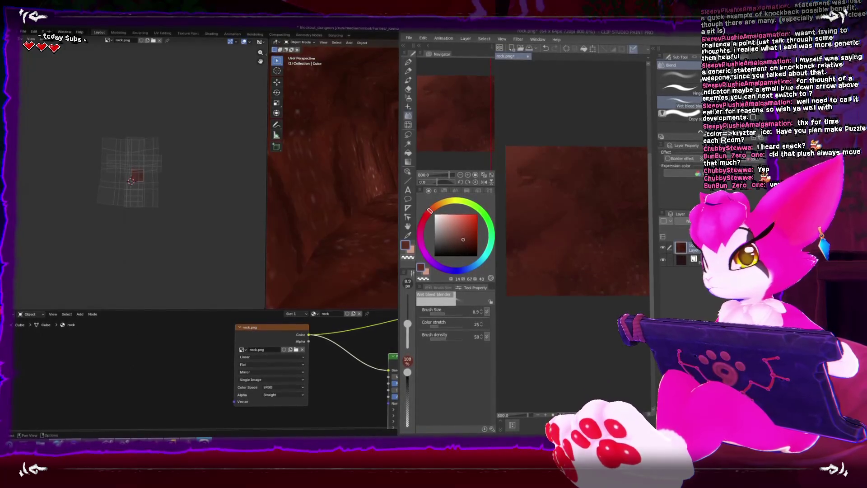
key(j)
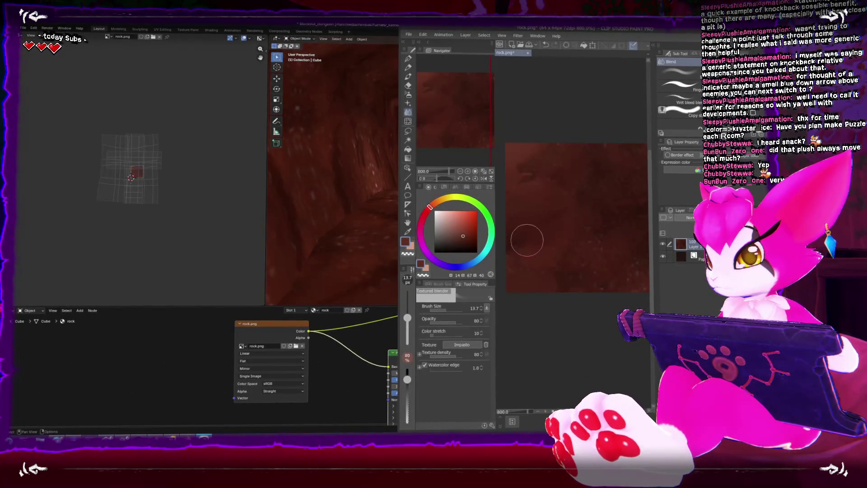
drag(548, 227, 608, 200)
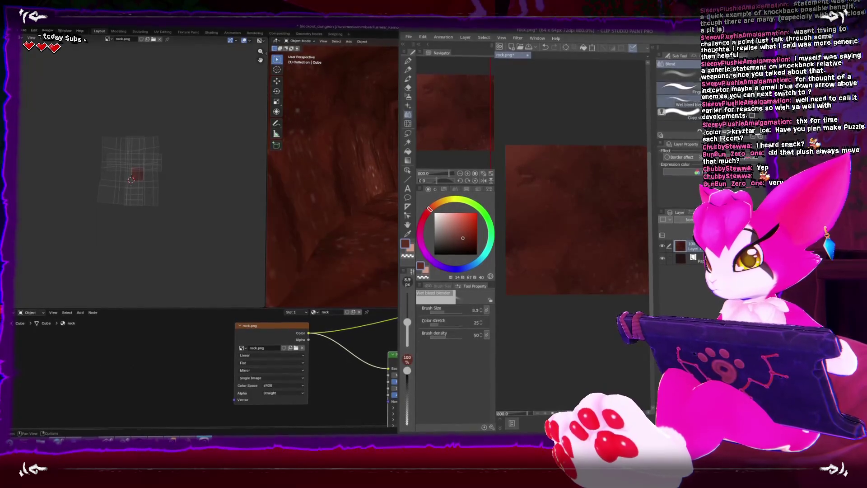
click(679, 103)
mouse_move(532, 226)
mouse_down()
mouse_move(536, 248)
mouse_move(523, 253)
mouse_up()
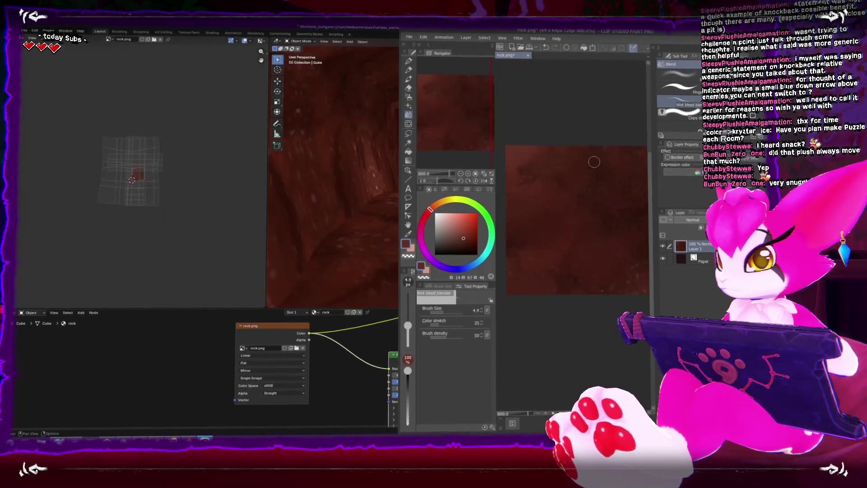
Narrow the colour panel, finish blending across the texture, and bring up Save As.
drag(634, 273, 623, 241)
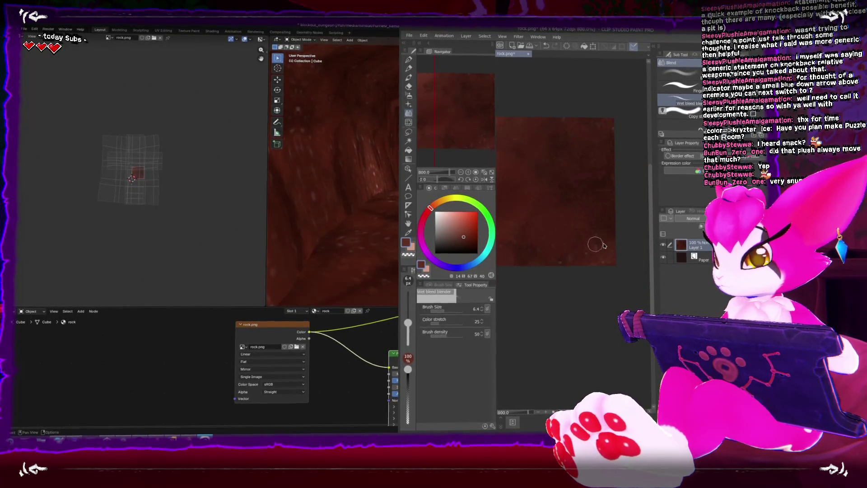
drag(496, 225, 480, 226)
drag(559, 252, 602, 240)
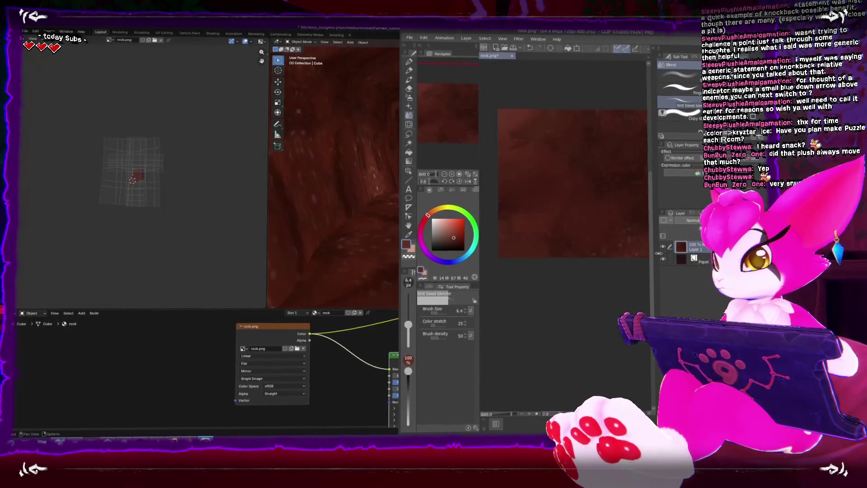
drag(653, 203, 674, 203)
drag(661, 249, 646, 249)
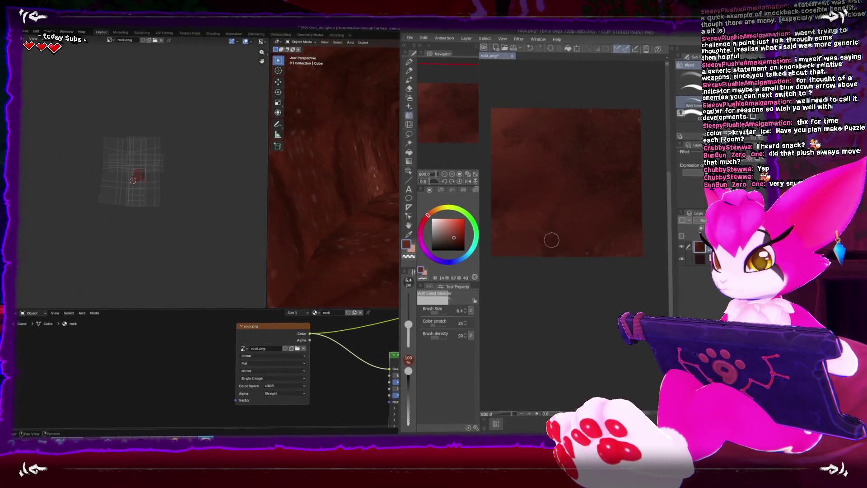
drag(482, 239, 531, 239)
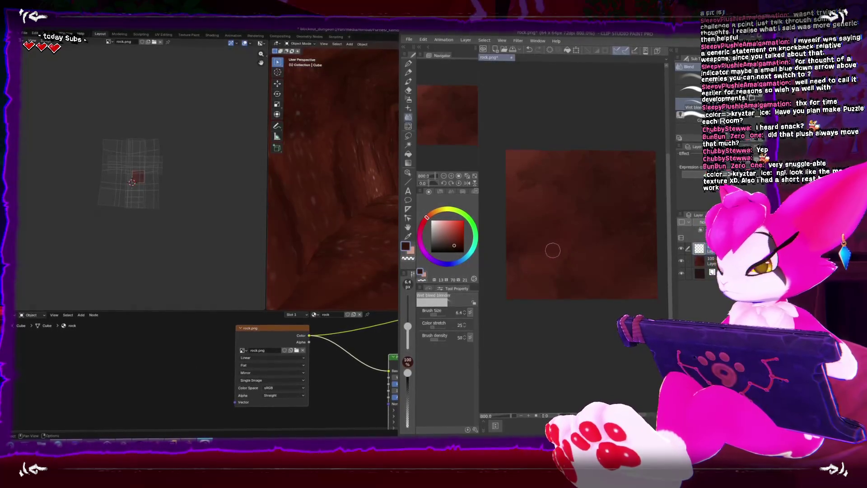
key(u)
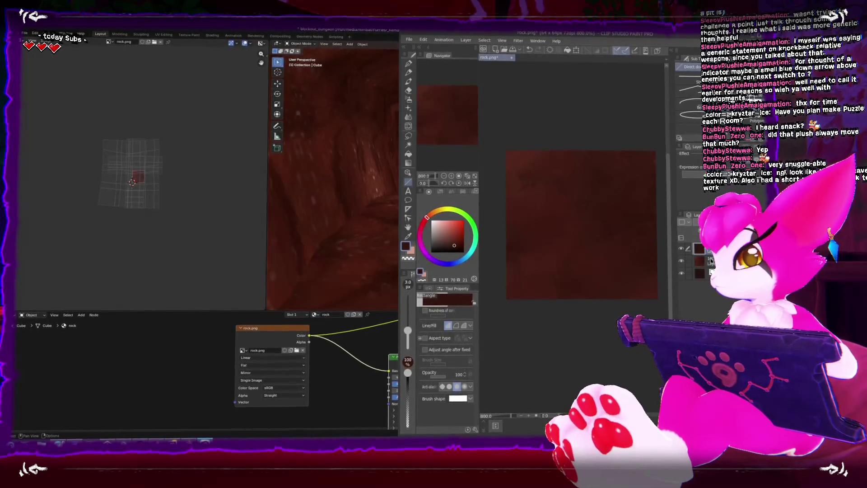
key(ctrl+shift+s)
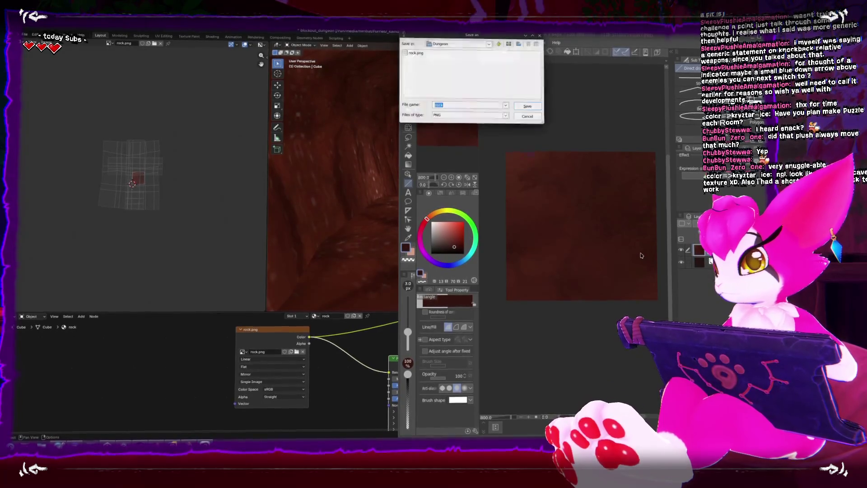
Overwrite rock.png with the blended texture and reload it in Blender to check it.
double_click(414, 55)
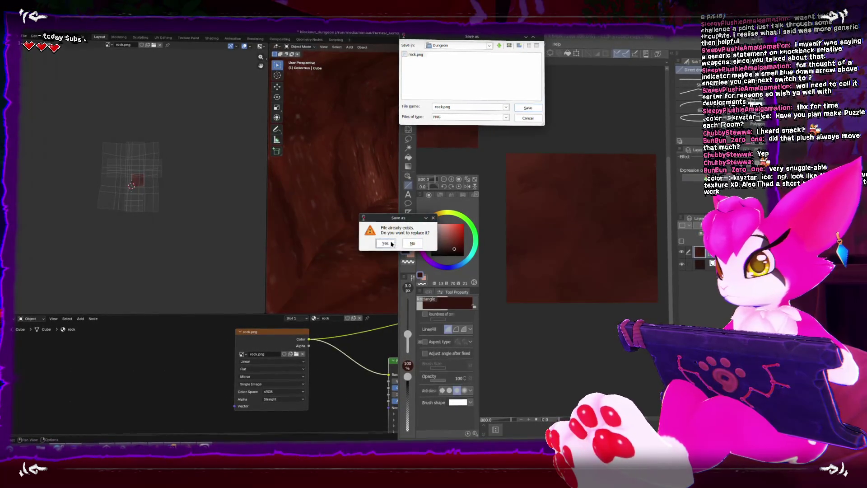
click(391, 244)
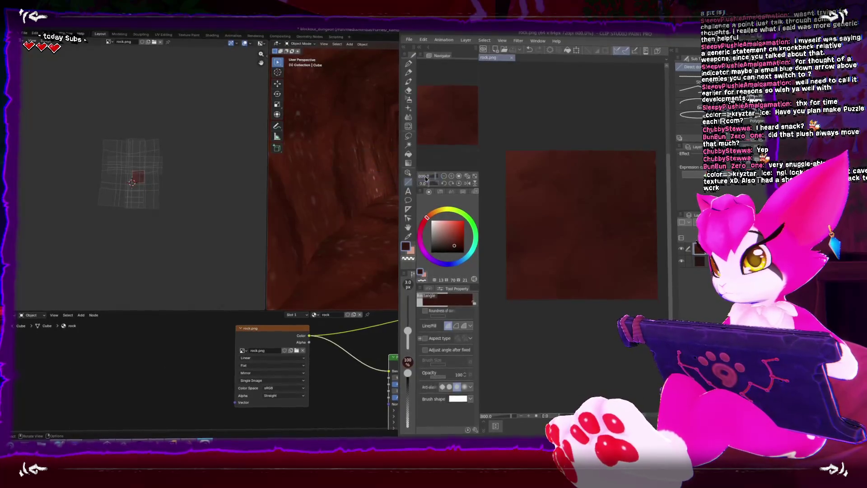
click(371, 221)
key(alt+r)
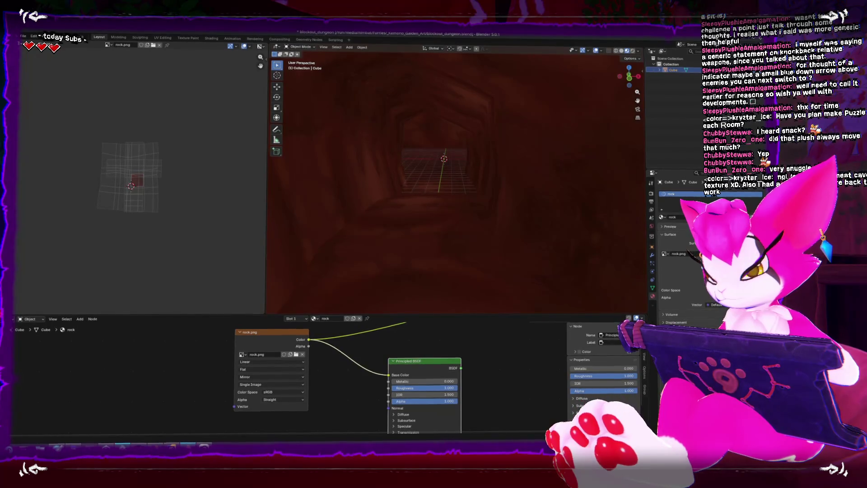
key(alt+Tab)
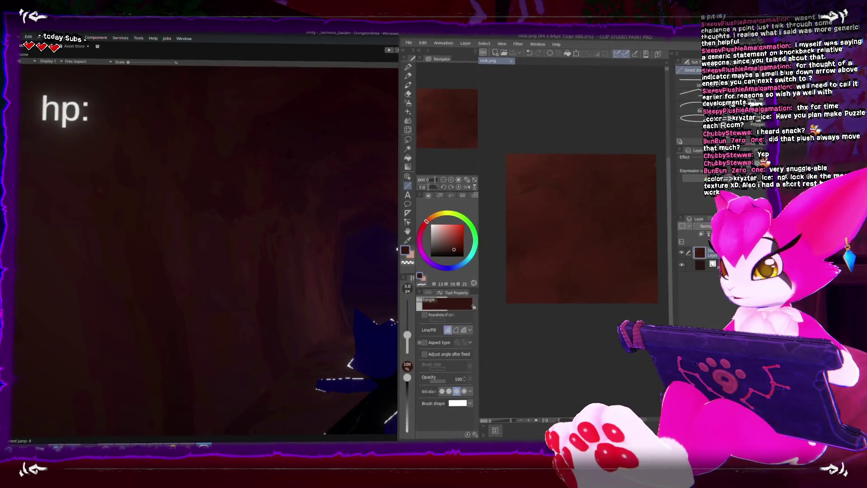
Add a dark fill layer and save over rock.png again.
key(ctrl+v)
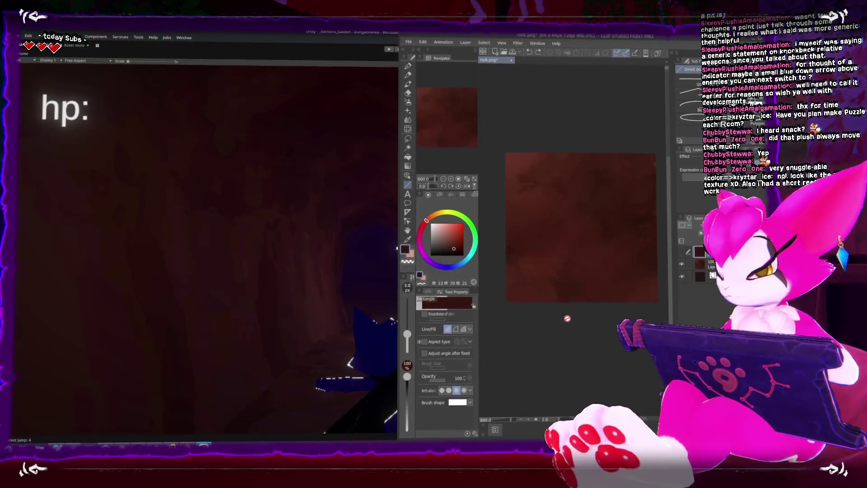
key(ctrl+shift+s)
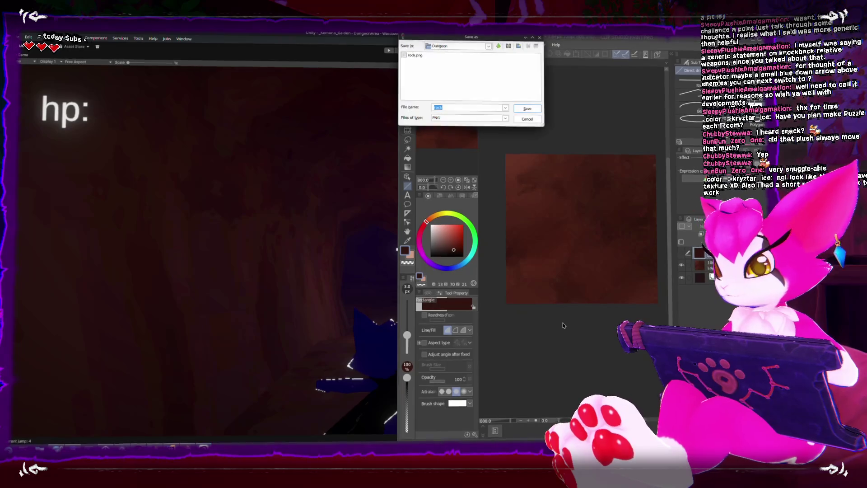
double_click(412, 53)
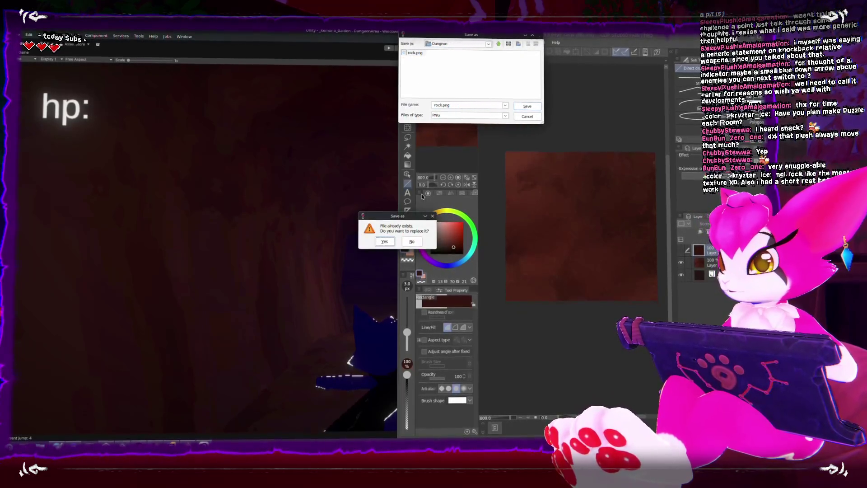
click(391, 240)
click(310, 240)
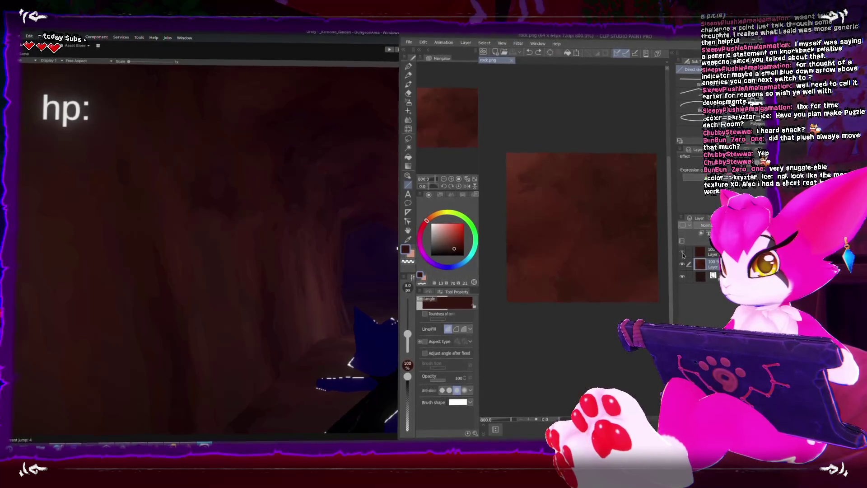
Dismiss the layer blending options and add a new empty raster layer.
click(703, 249)
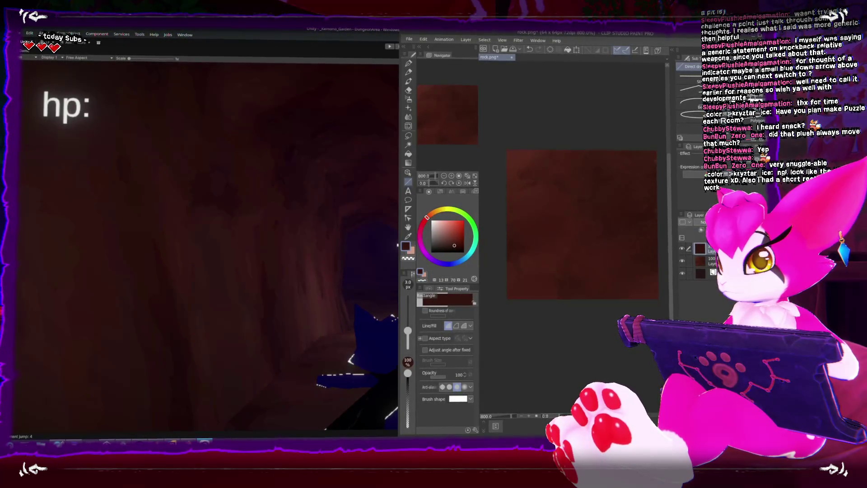
key(ctrl+shift+n)
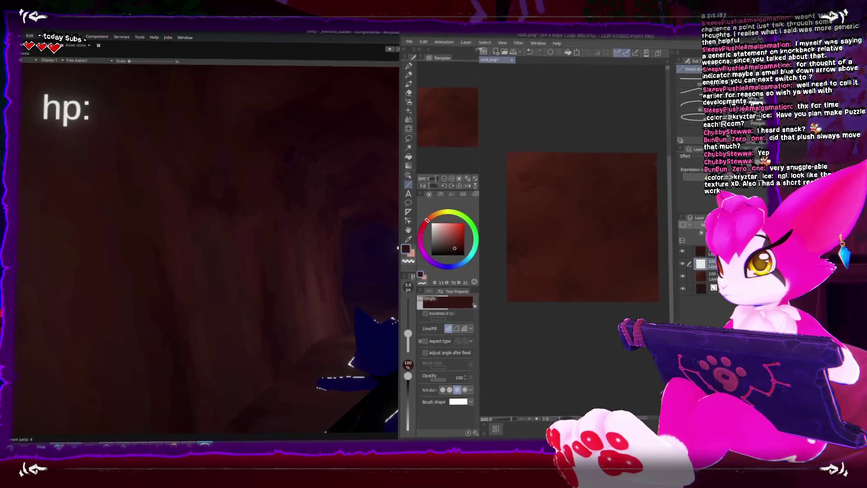
mouse_move(533, 93)
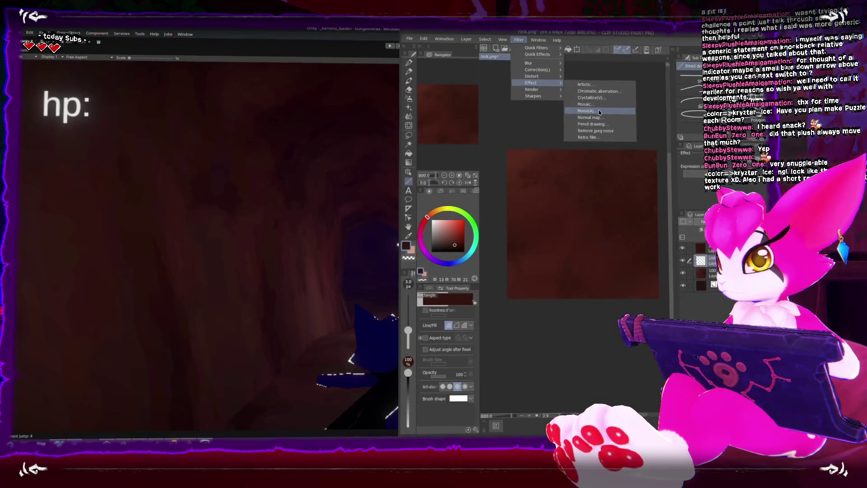
Fill a rectangle over the texture on the new layer and apply Noise at about 26.84 strength.
click(599, 111)
key(Return)
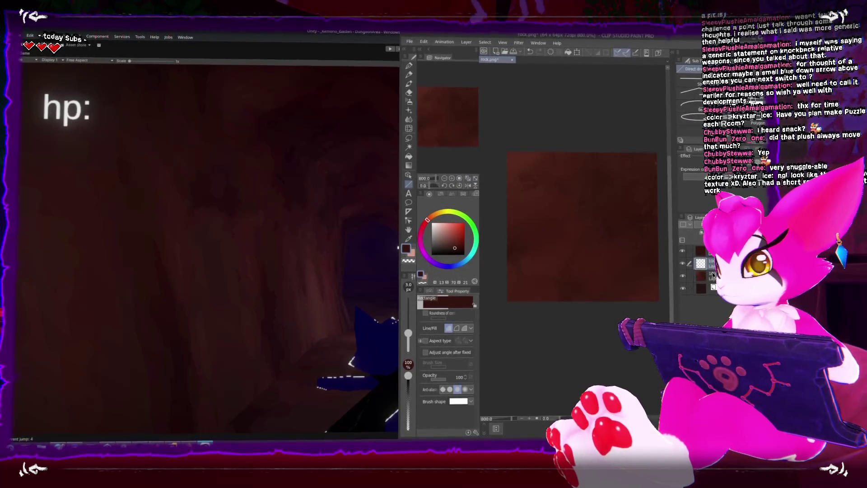
click(711, 267)
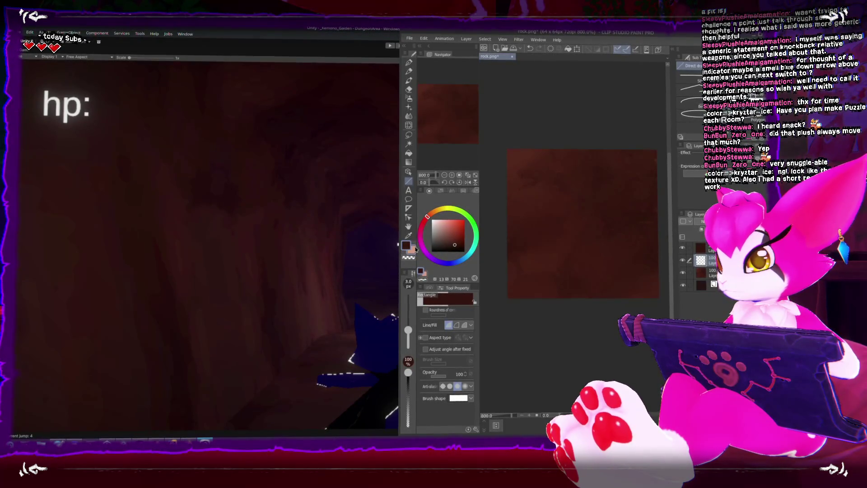
drag(539, 186, 603, 251)
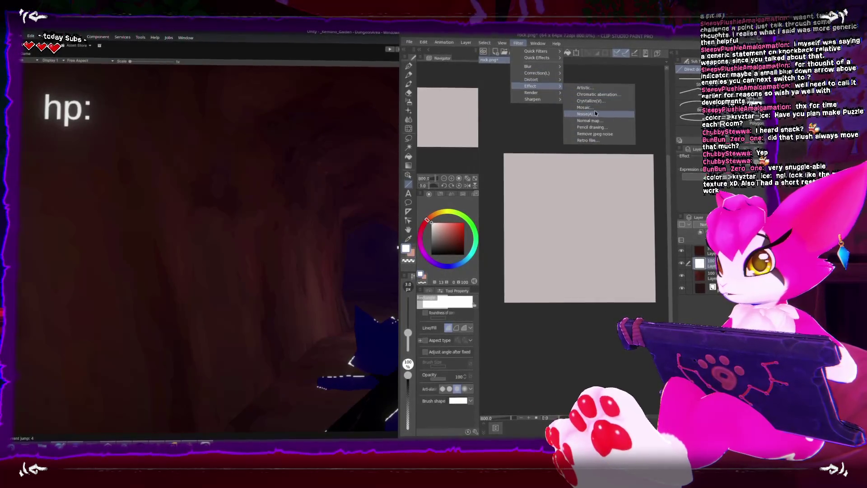
click(595, 115)
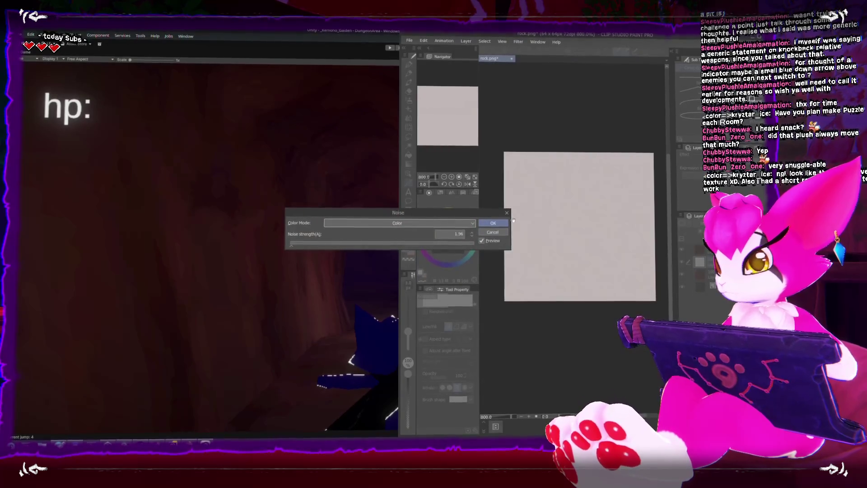
drag(311, 245, 303, 244)
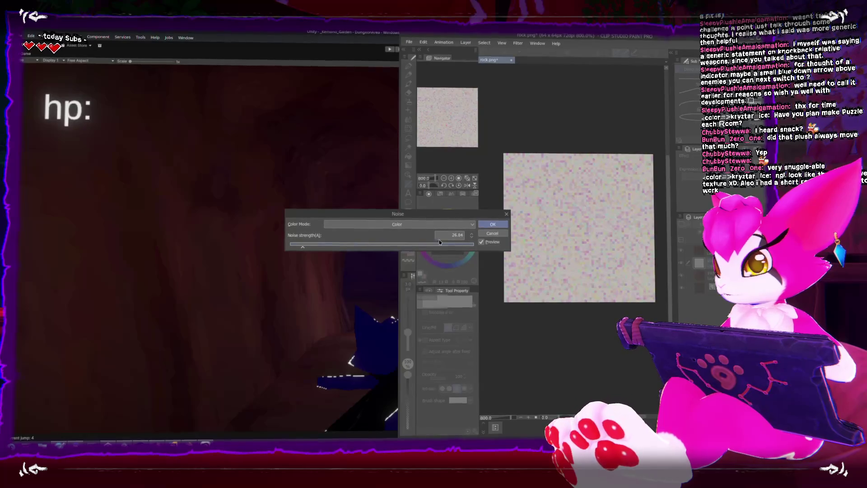
click(500, 226)
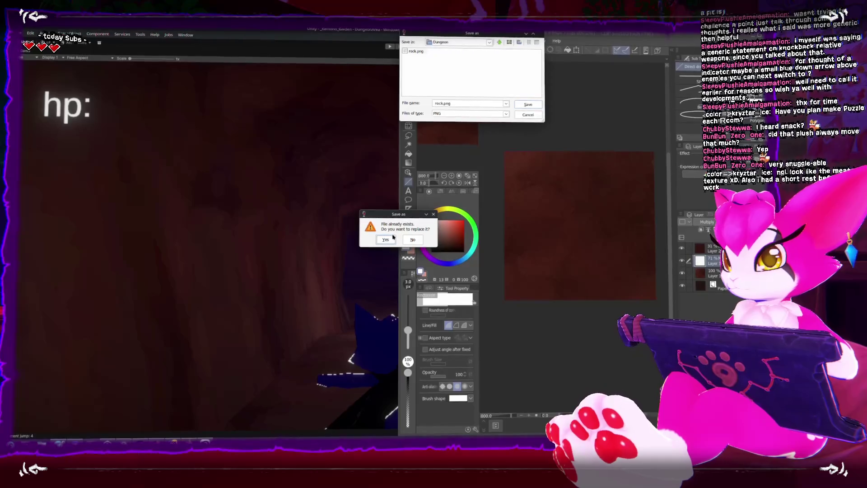
Replace rock.png, accept saving without layers, and return to the Unity game.
click(386, 239)
click(422, 178)
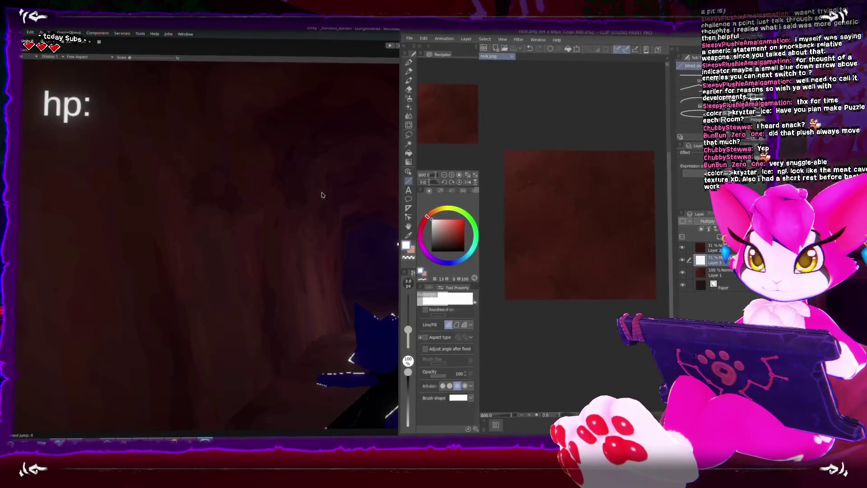
click(322, 193)
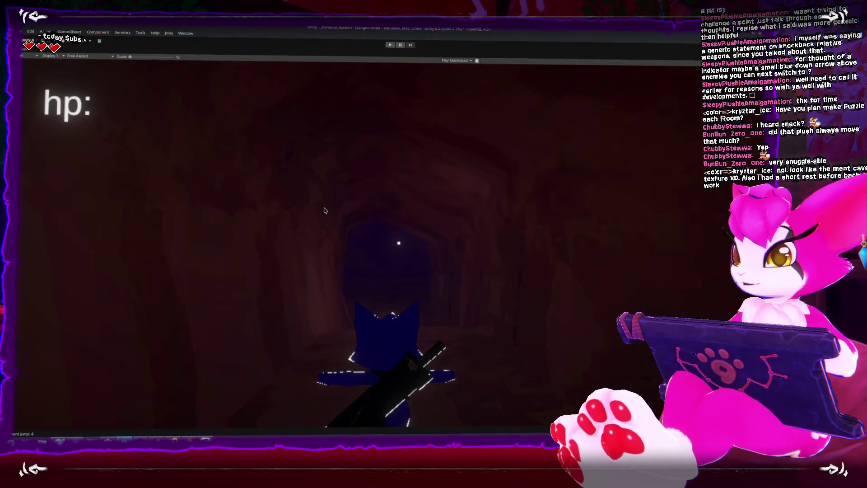
Restart Play mode and test jumping, sword swings and pacing back and forth in the tunnel.
key(ctrl+p)
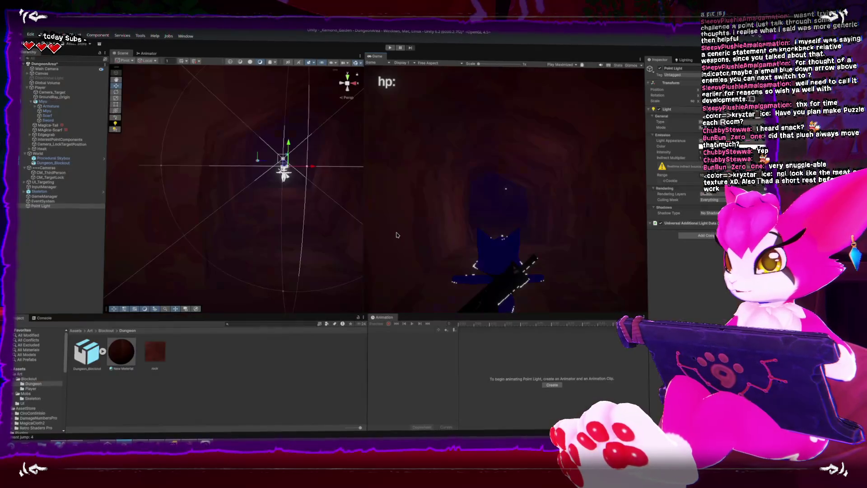
key(ctrl+p)
click(391, 48)
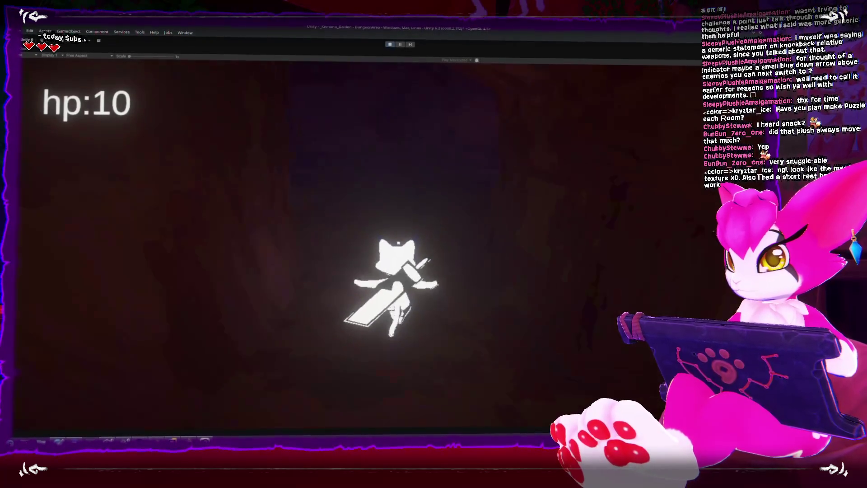
key(space)
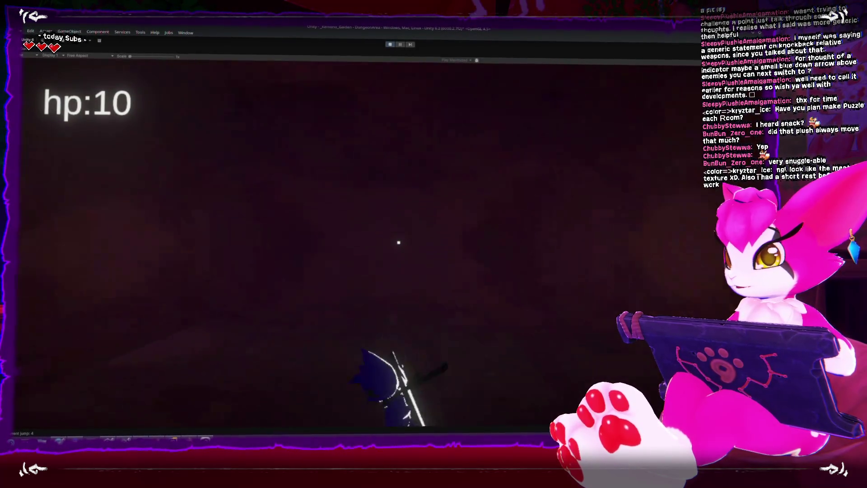
key(space)
key(space)
key(w)
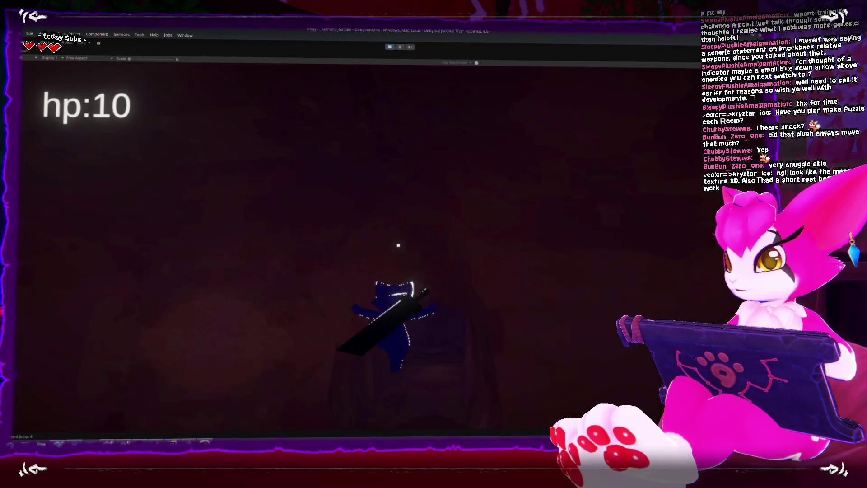
key(s)
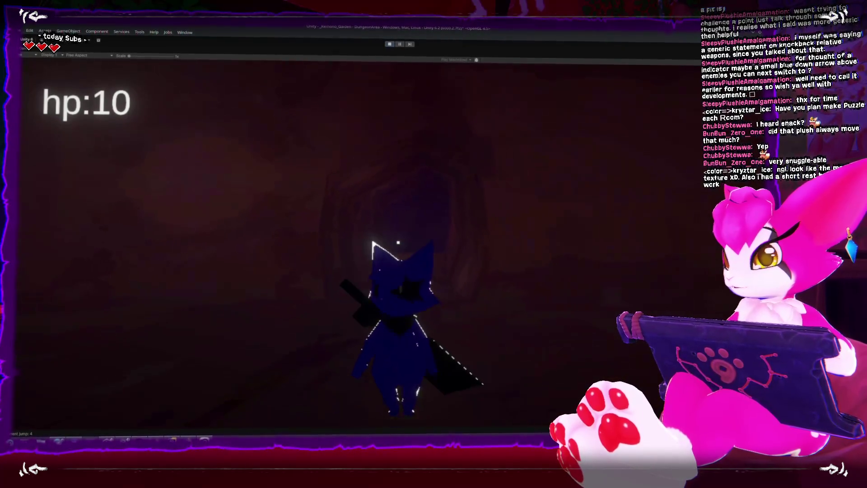
click(398, 242)
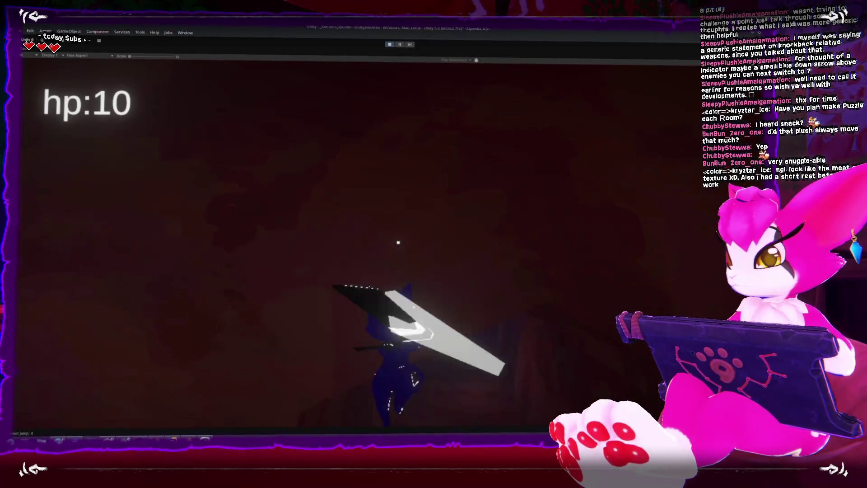
click(398, 243)
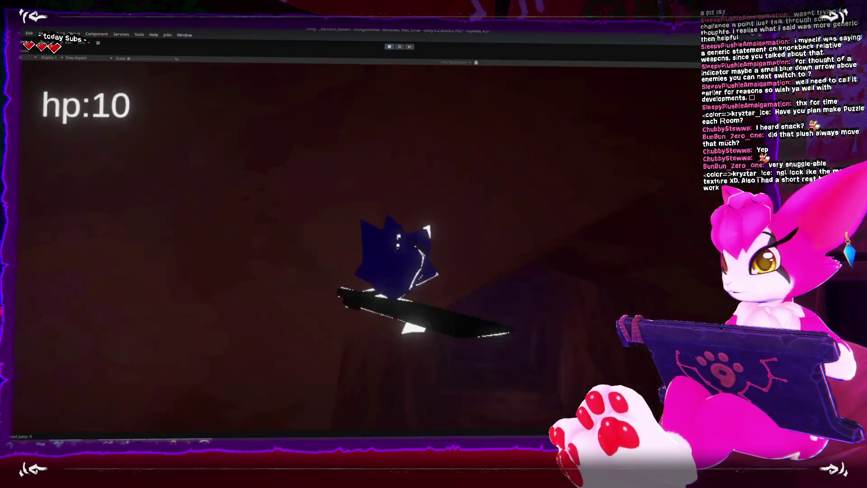
key(w)
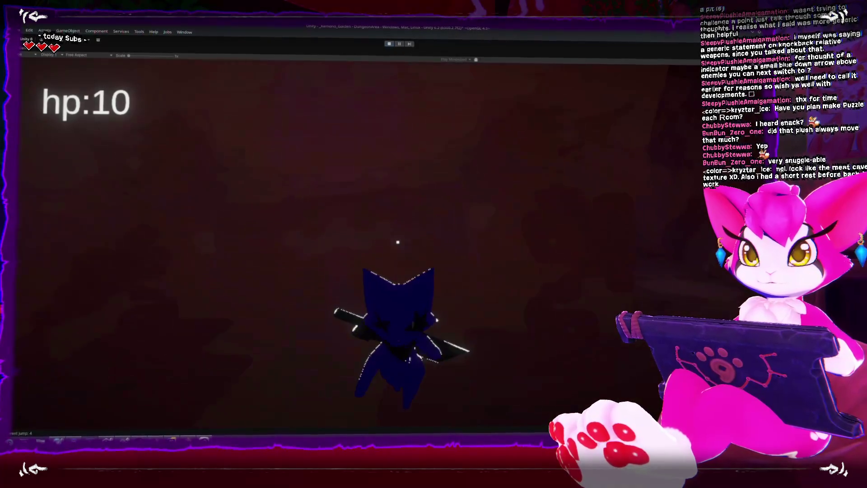
key(s)
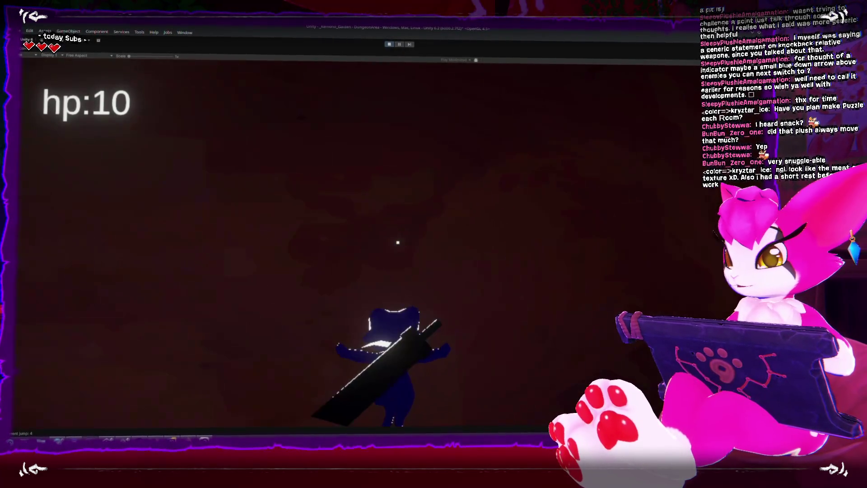
key(w)
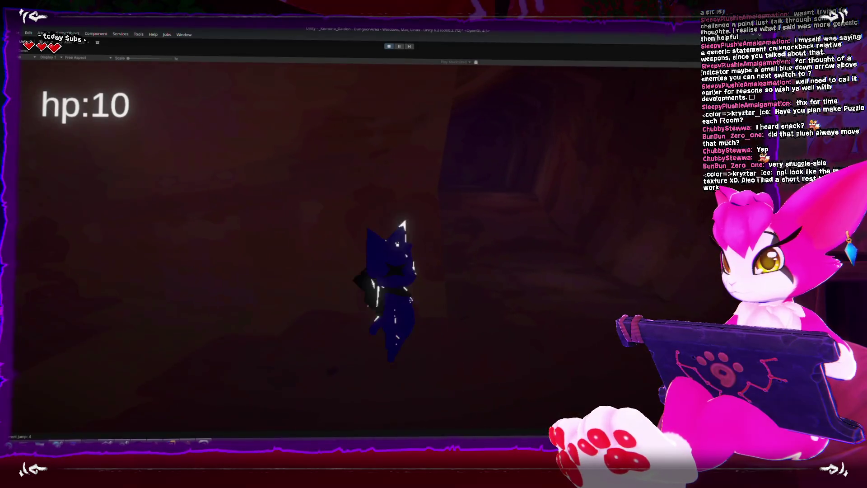
key(s)
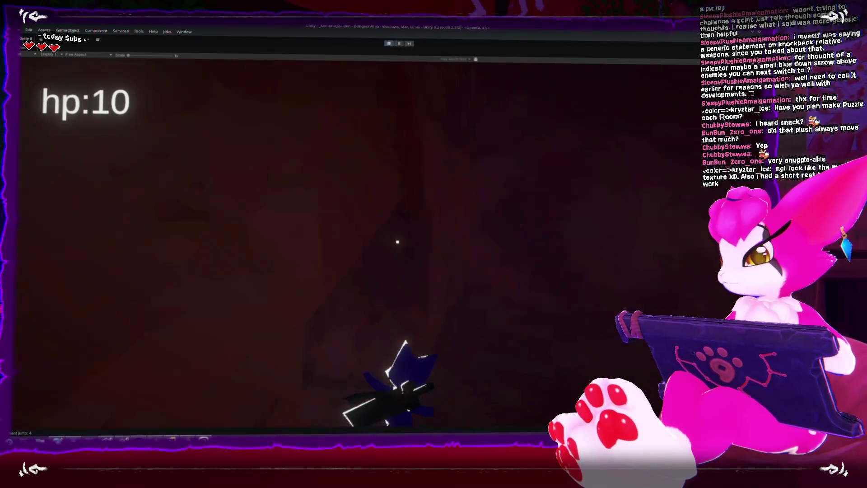
key(w)
key(s)
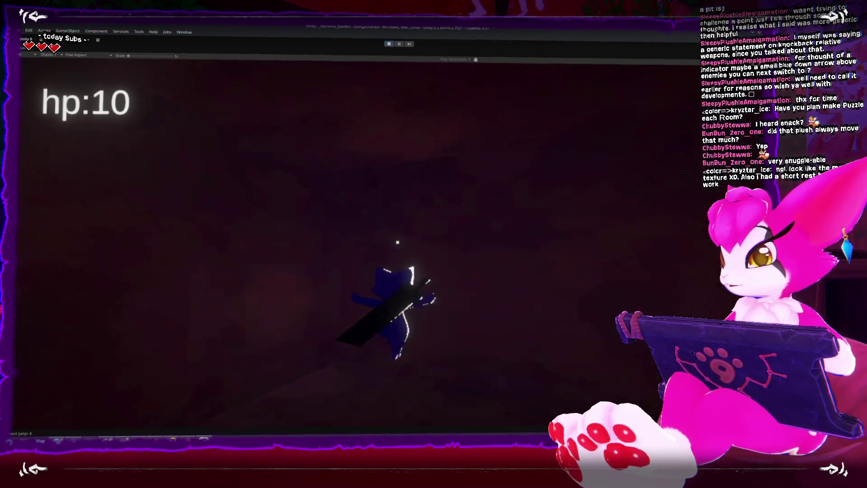
key(w)
key(w)
key(s)
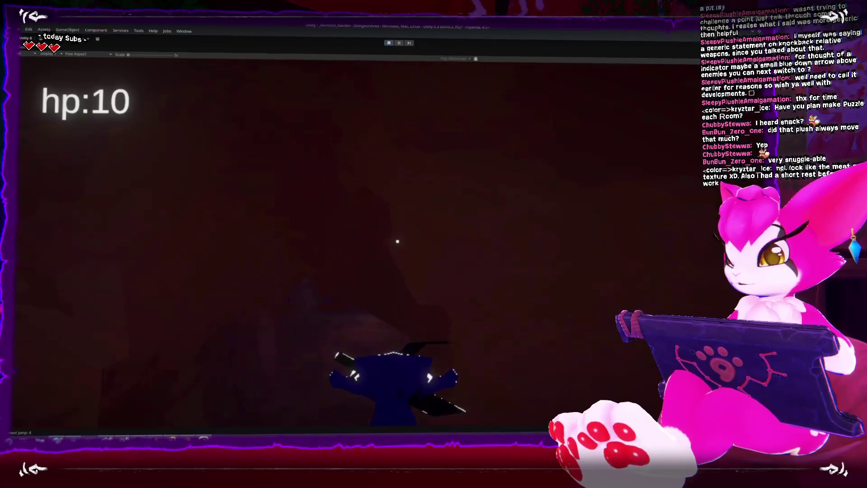
key(w)
key(s)
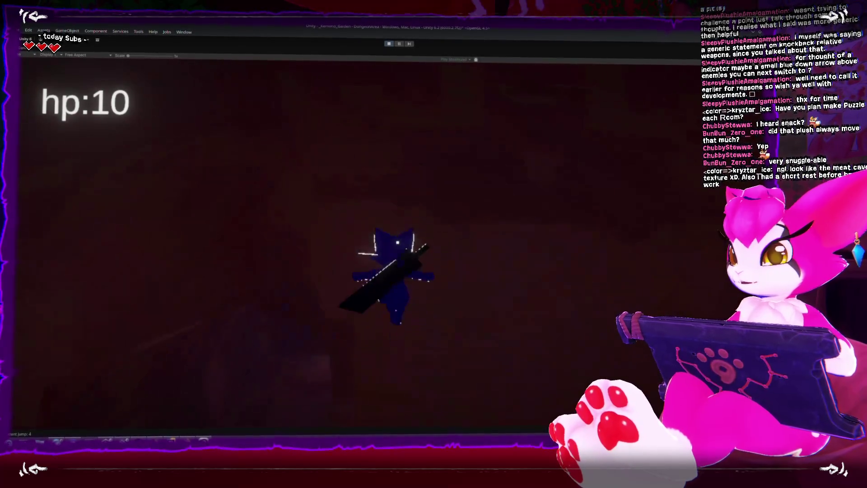
Keep play-testing deeper in the tunnel with jump-attacks and slashes, then switch to rock.png.
key(w)
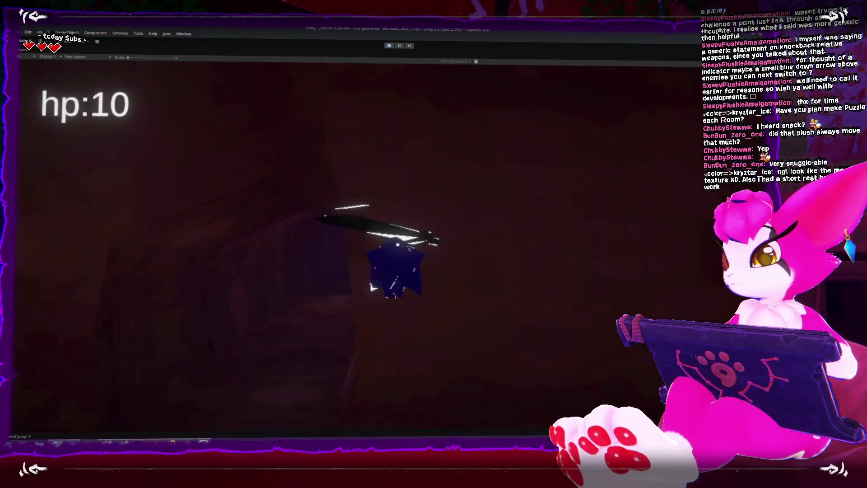
key(w)
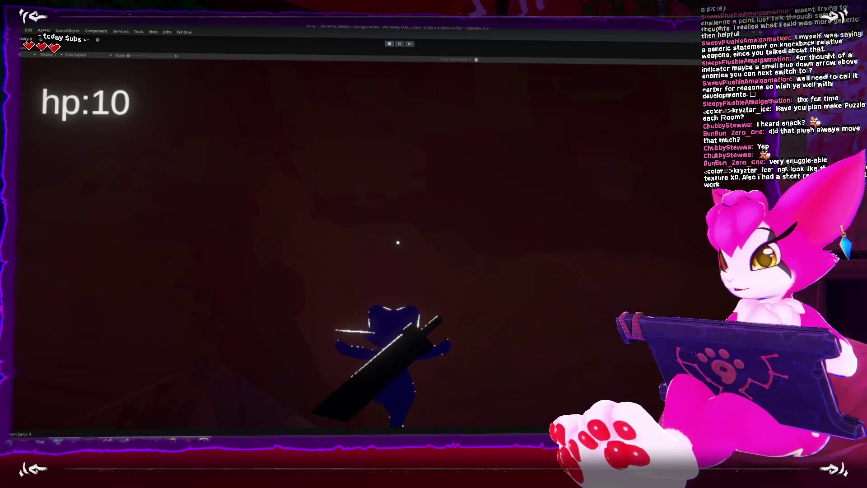
key(w)
key(s)
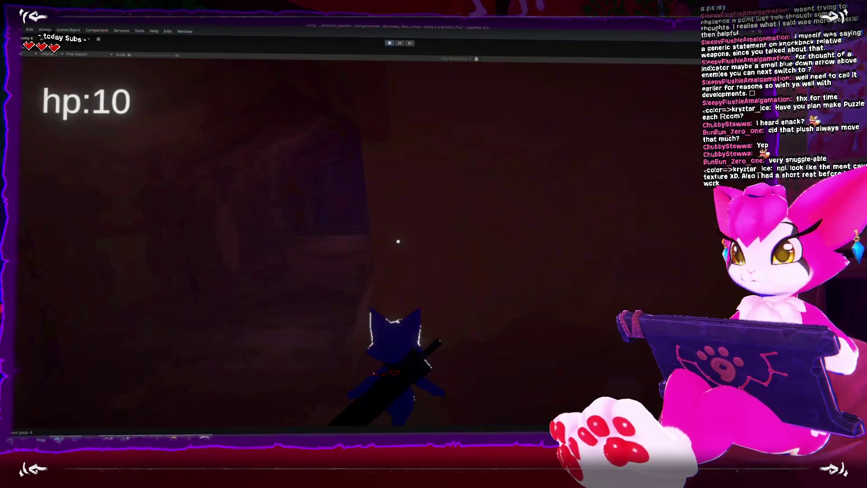
key(w)
key(s)
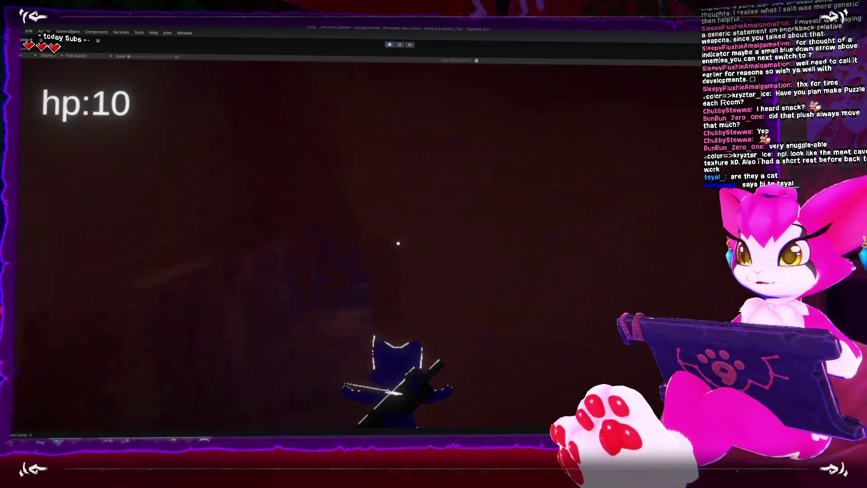
key(w)
key(s)
key(s)
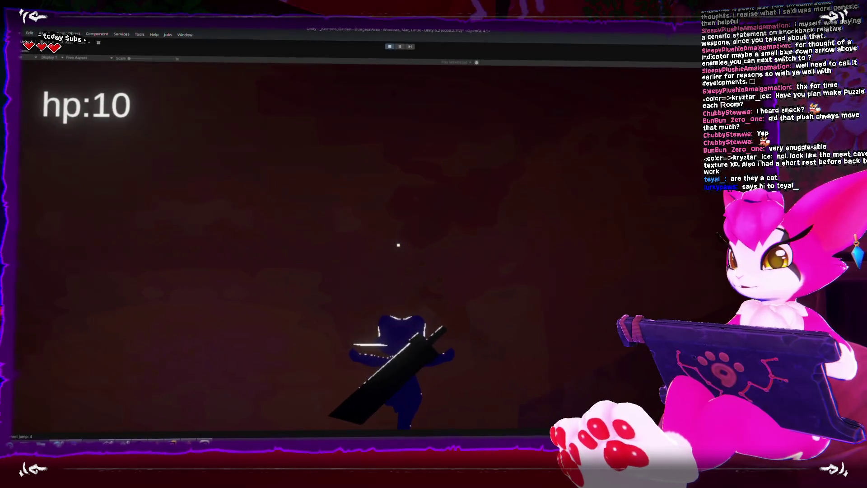
key(w)
key(s)
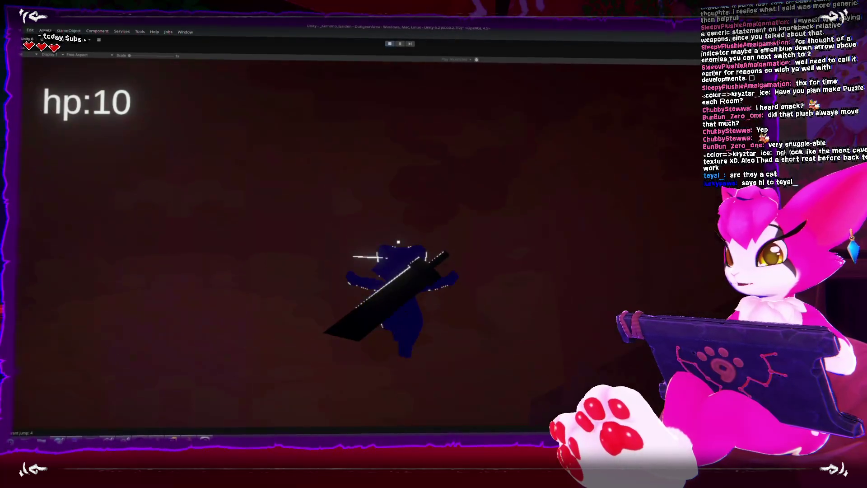
key(w)
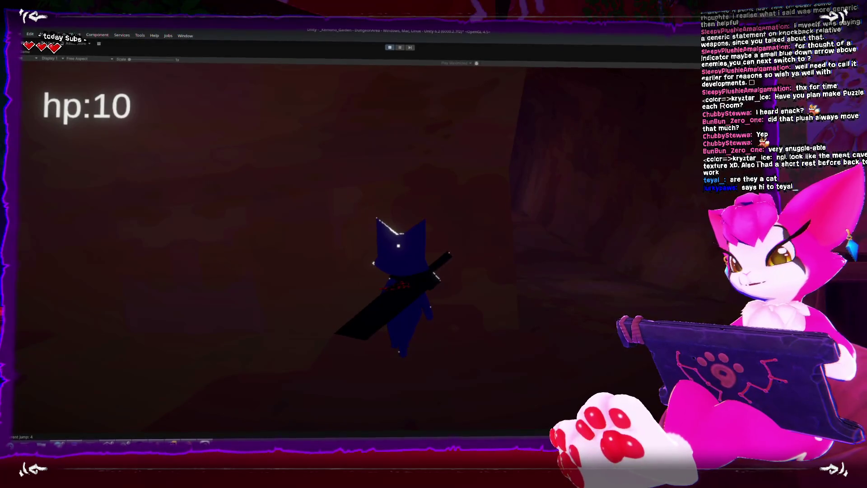
key(s)
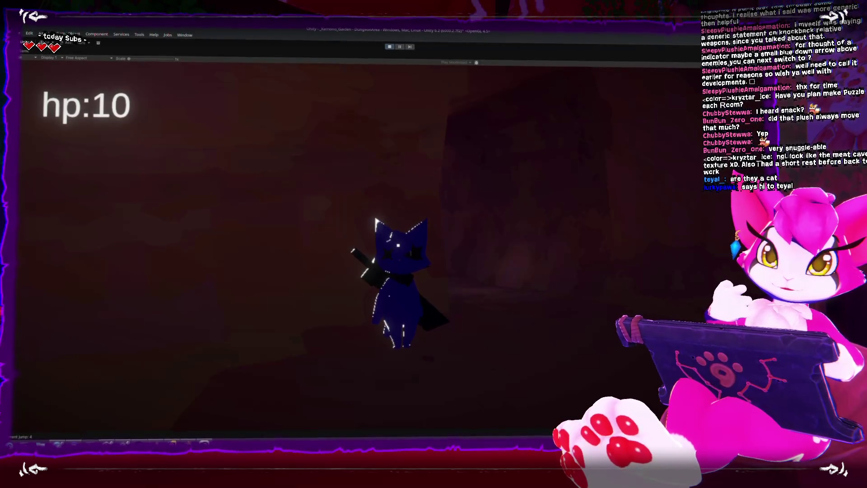
key(s)
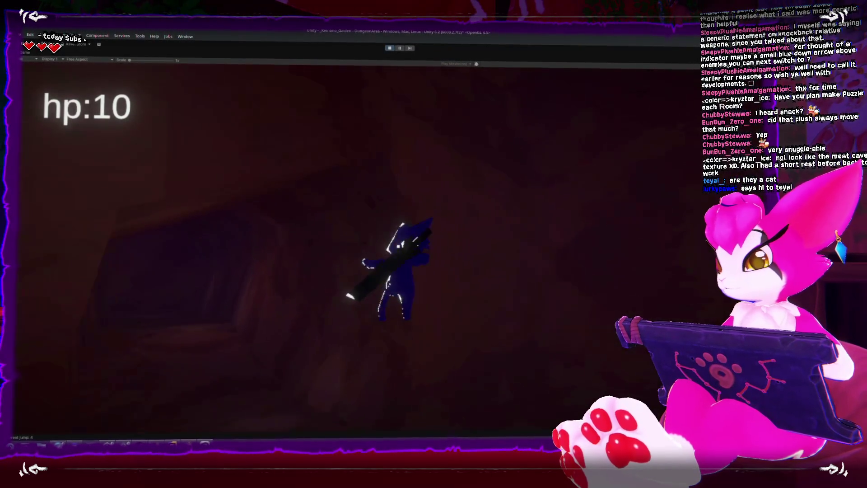
click(398, 244)
click(398, 245)
key(space)
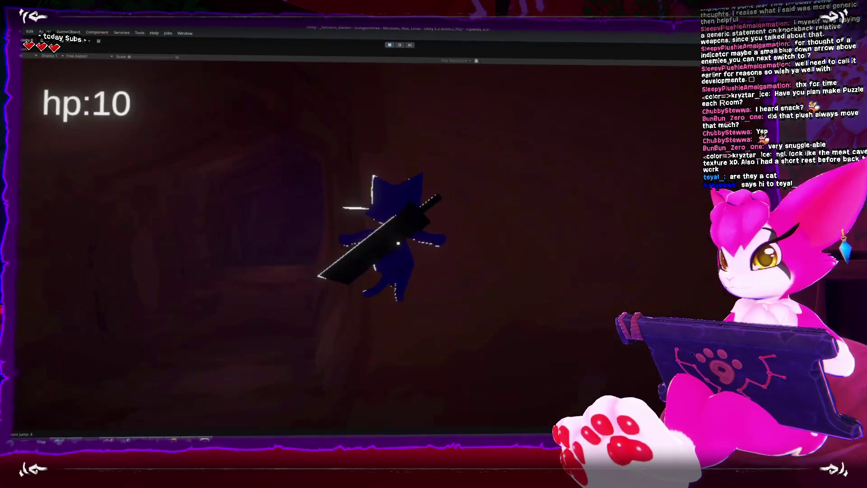
click(399, 244)
key(w)
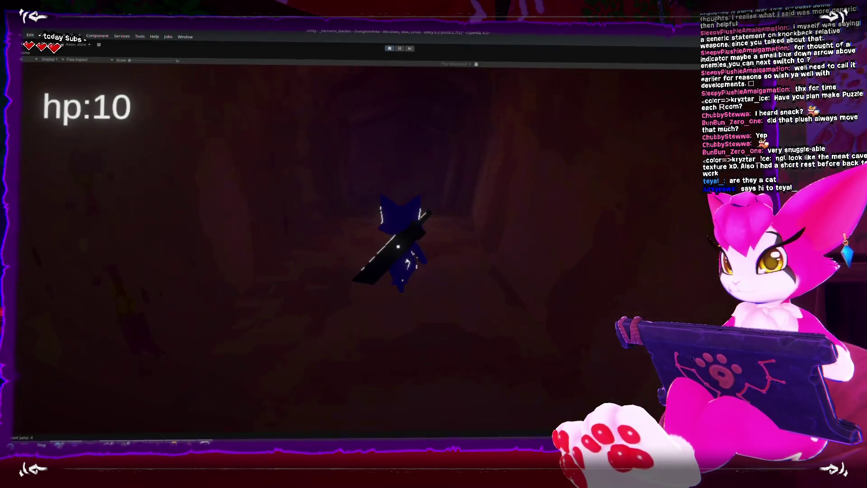
key(space)
key(s)
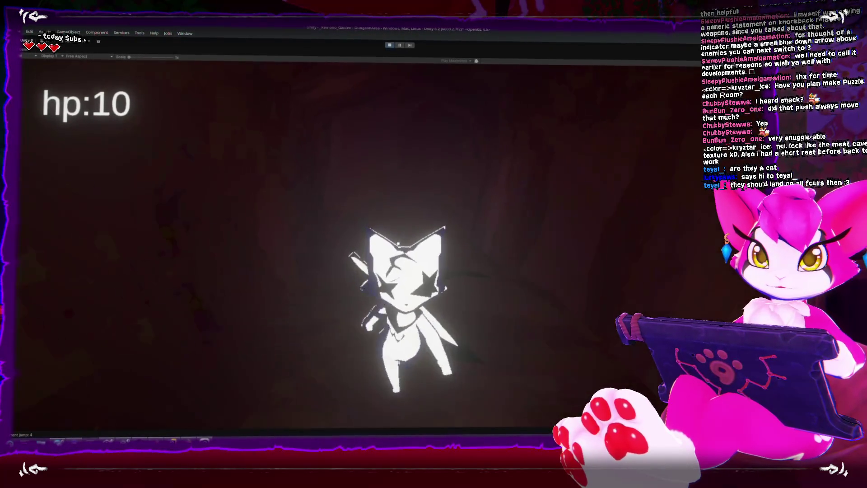
key(s)
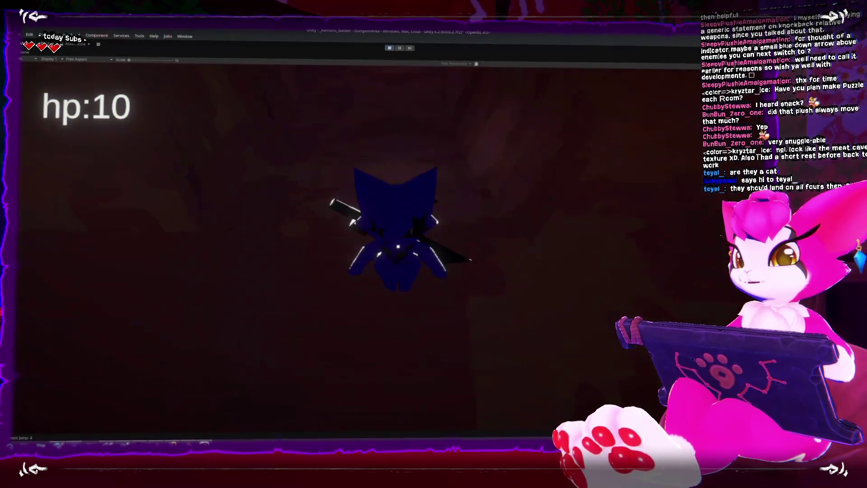
key(s)
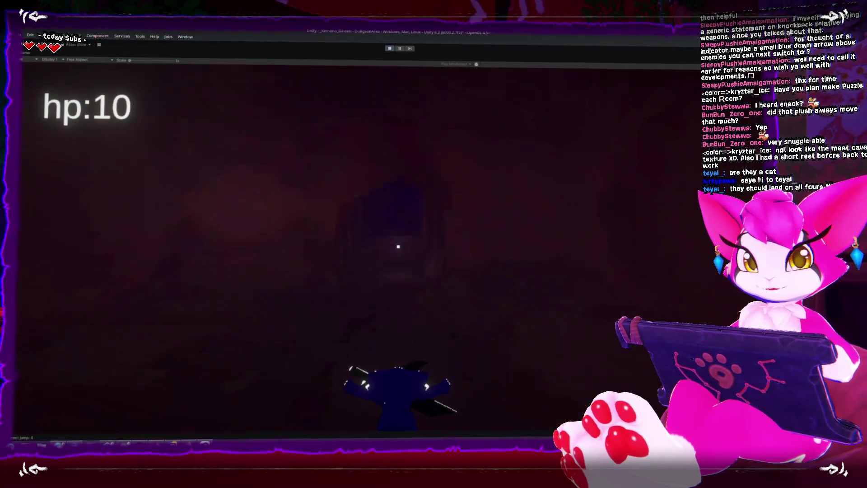
key(w)
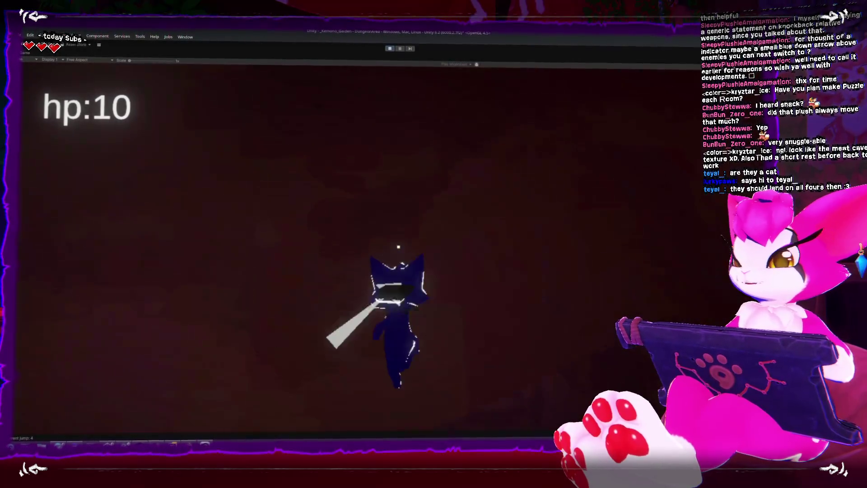
key(s)
key(w)
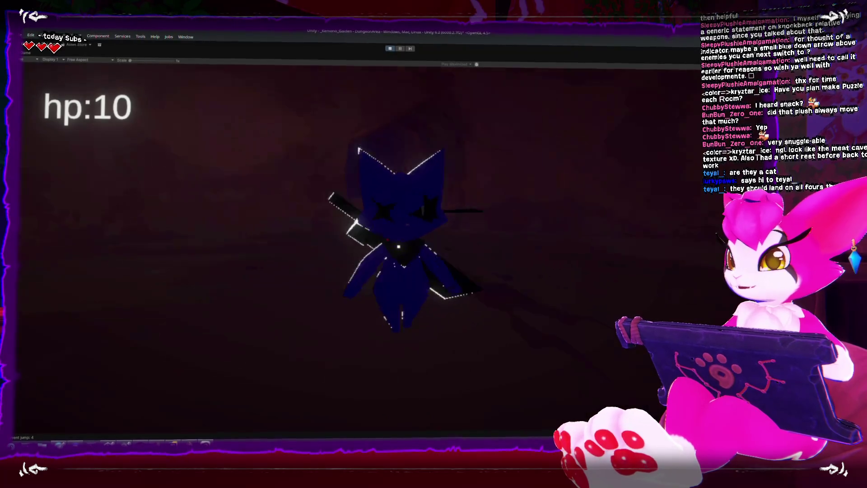
key(w)
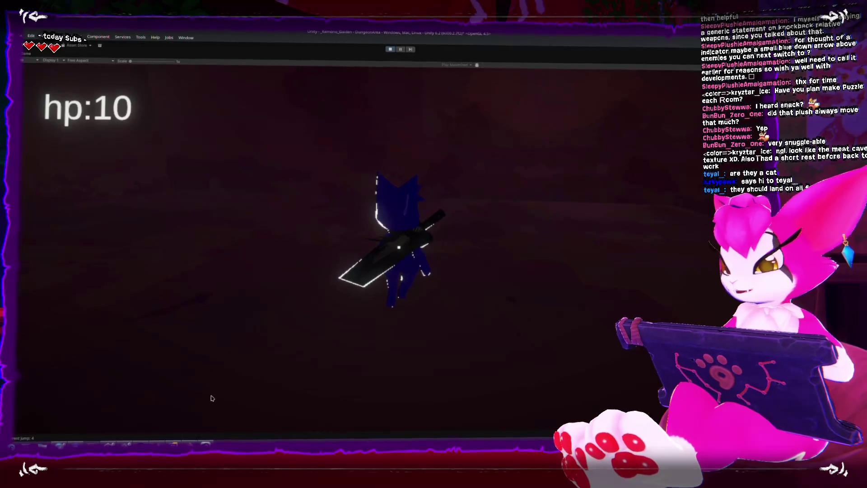
key(alt+Tab)
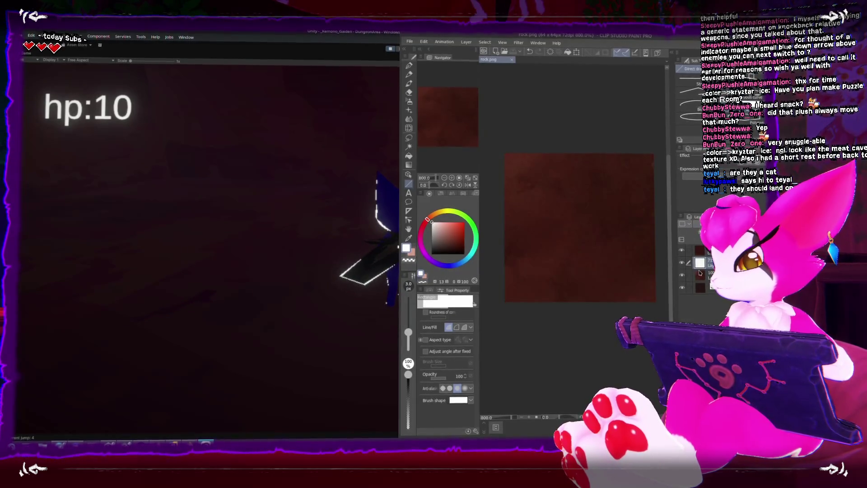
Return to Unity, restore the full editor layout, and open the ambient lighting colour.
key(alt+Tab)
key(ctrl+p)
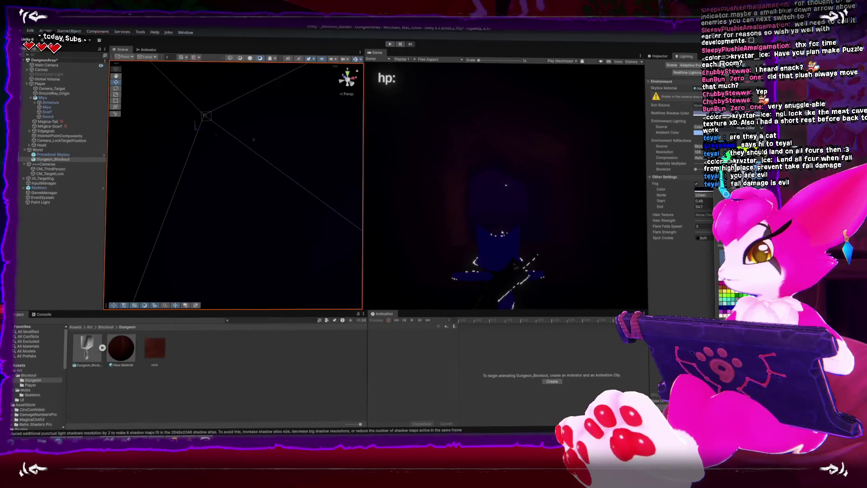
click(738, 131)
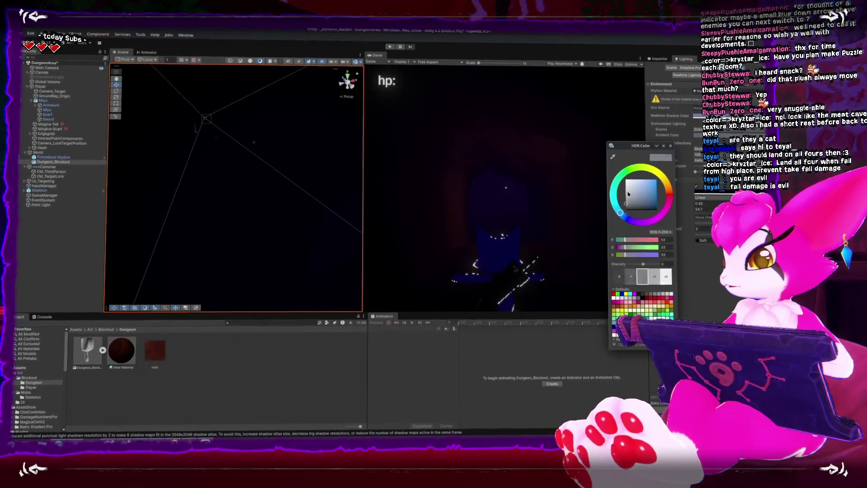
Close the ambient colour picker and add a Directional Light, framing it in the Scene view.
click(669, 144)
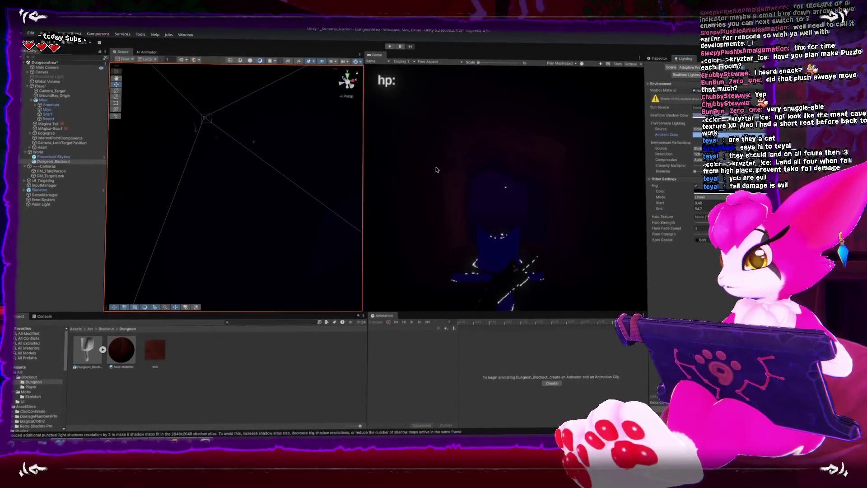
click(70, 34)
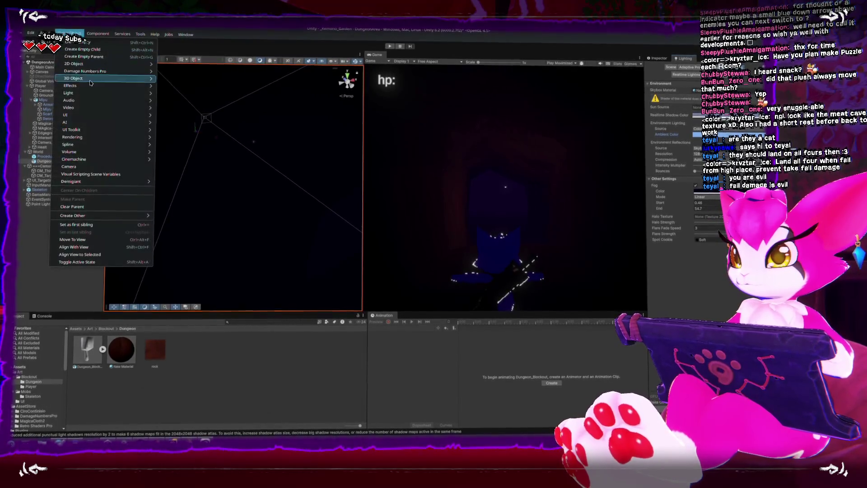
mouse_move(131, 93)
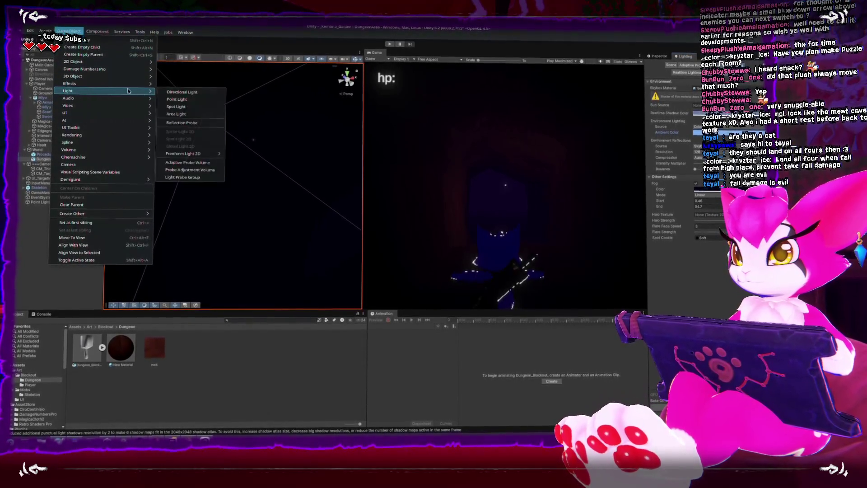
click(199, 98)
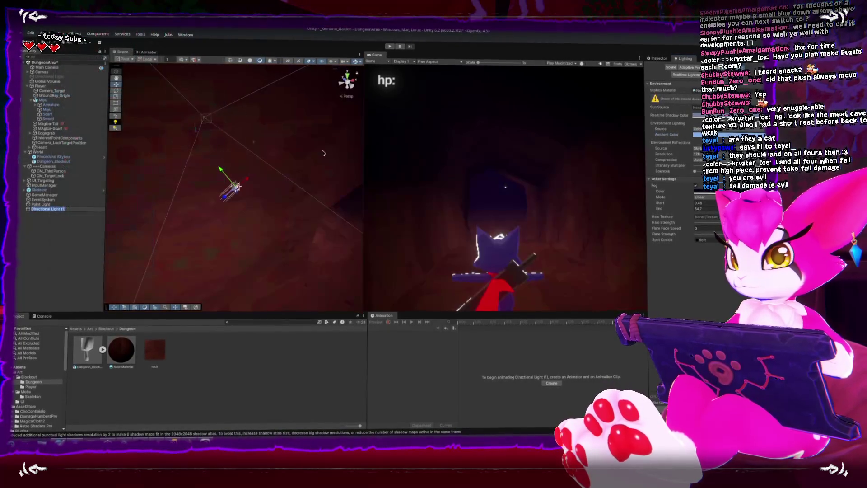
key(f)
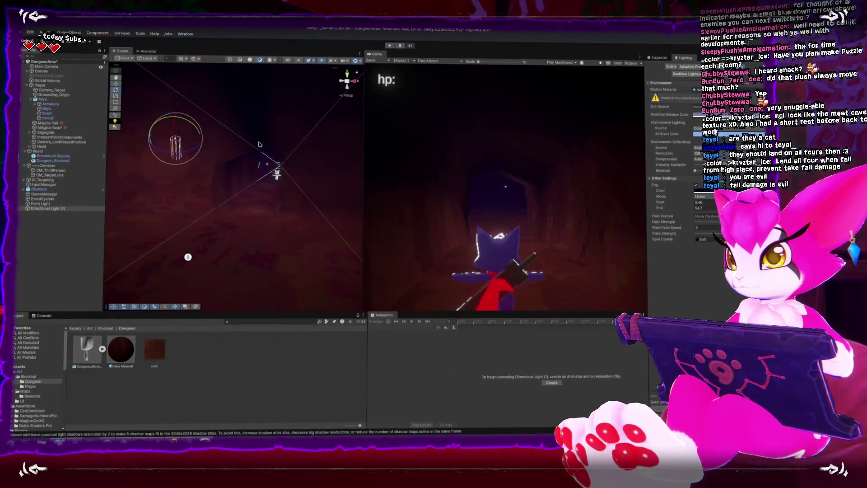
mouse_move(197, 130)
mouse_down()
mouse_move(242, 131)
mouse_move(233, 126)
mouse_up()
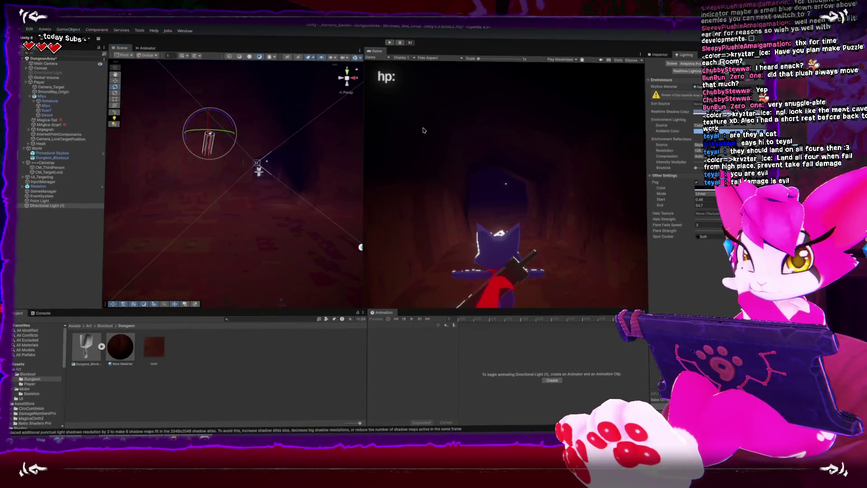
key(shift+space)
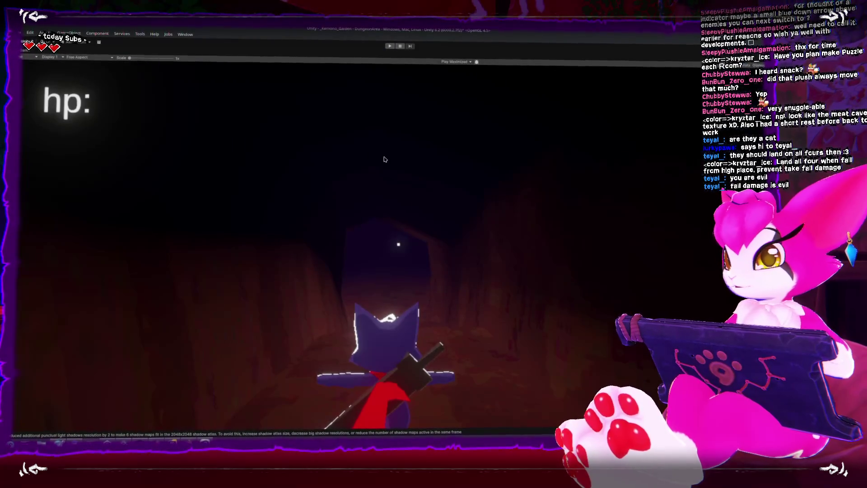
key(shift+space)
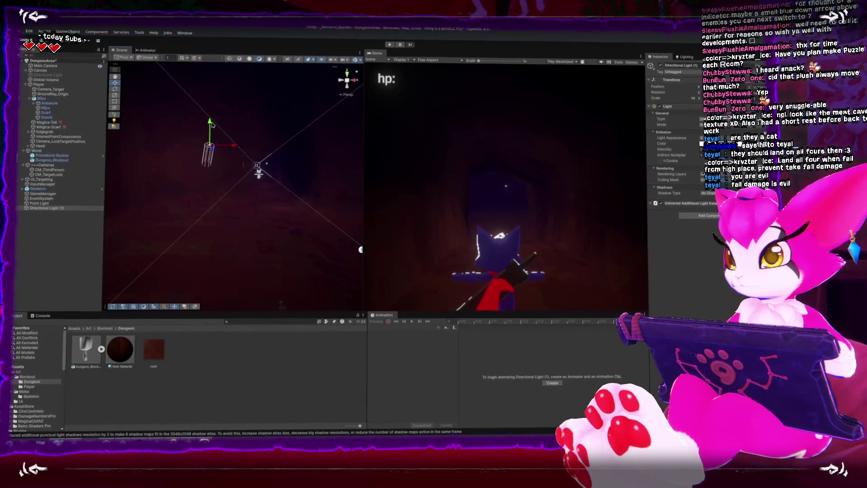
Duplicate the light, rotate the copy to a new angle, and maximize the Game view.
key(ctrl+d)
drag(241, 142, 321, 238)
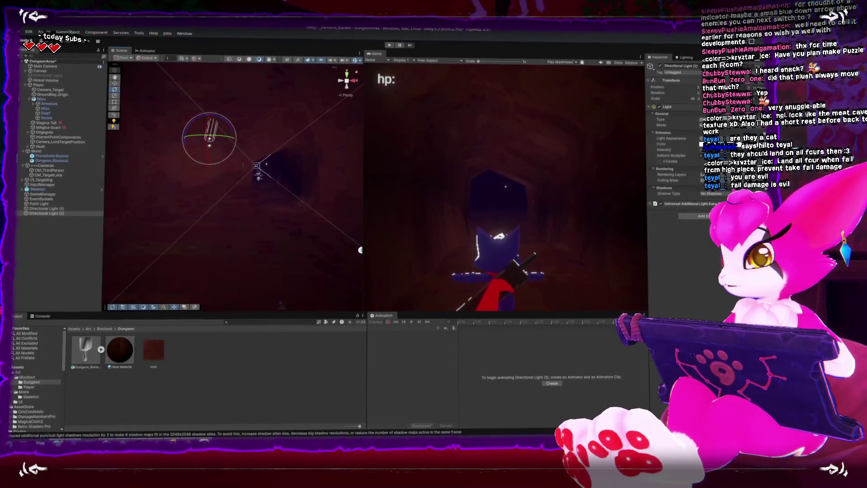
drag(360, 248, 360, 249)
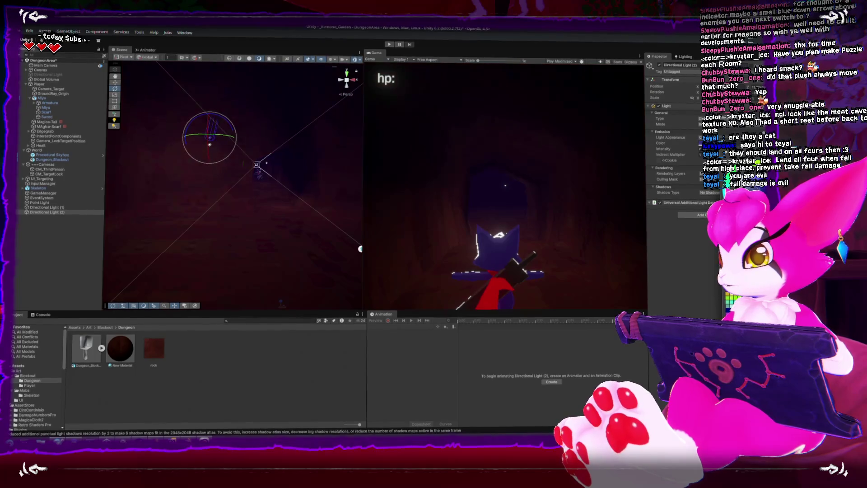
click(702, 146)
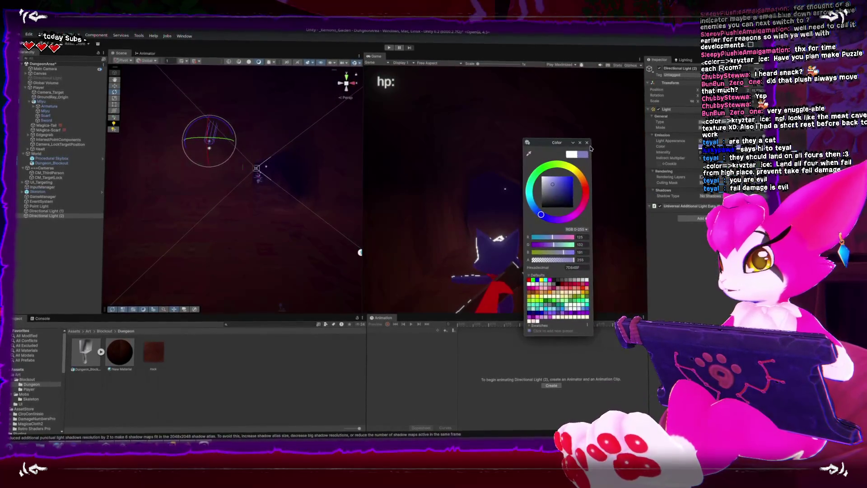
key(Escape)
key(shift+space)
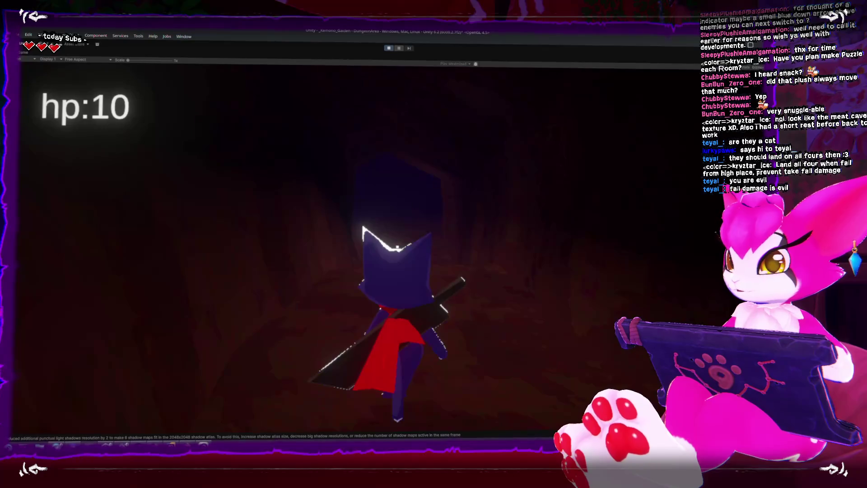
Play-test walking, jumping and slashing through the newly lit tunnel.
key(w)
key(w)
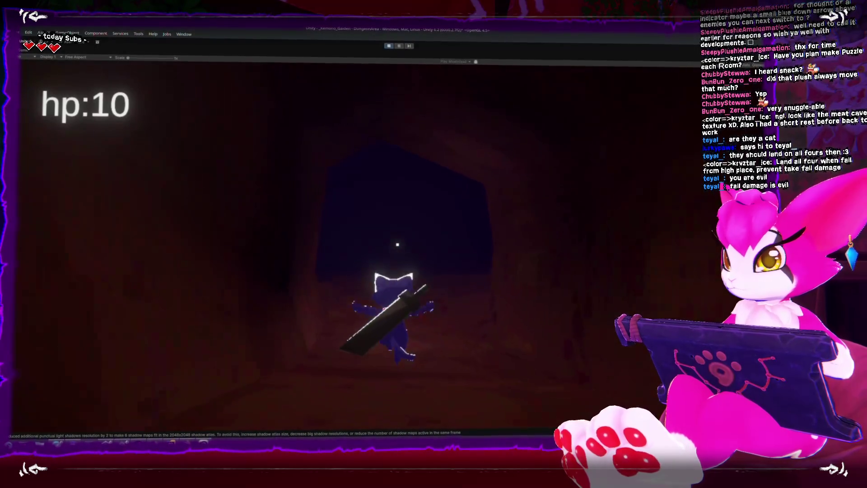
key(space)
key(space)
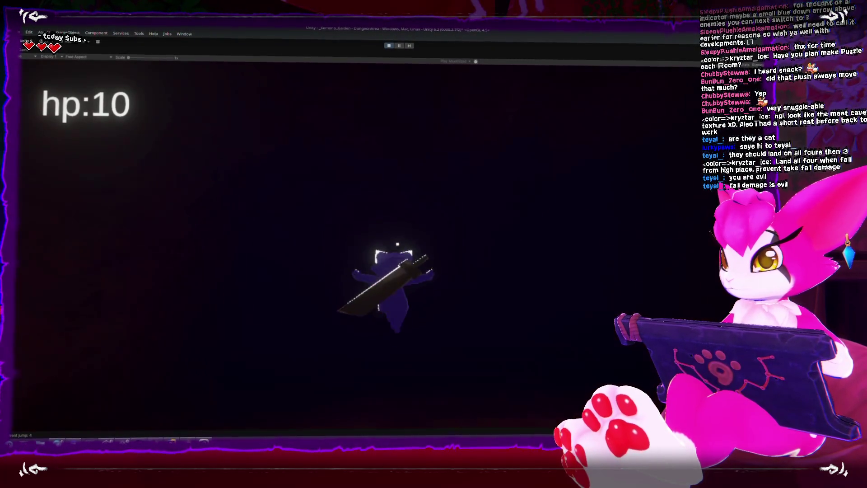
key(w)
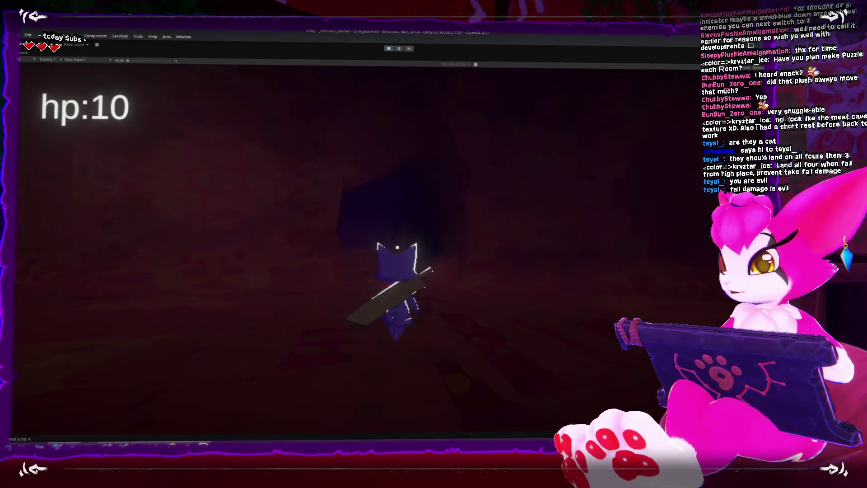
key(s)
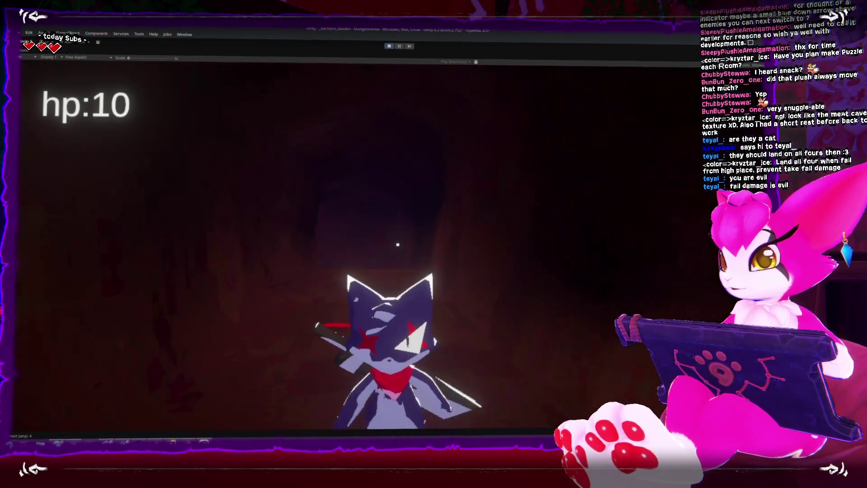
key(w)
key(s)
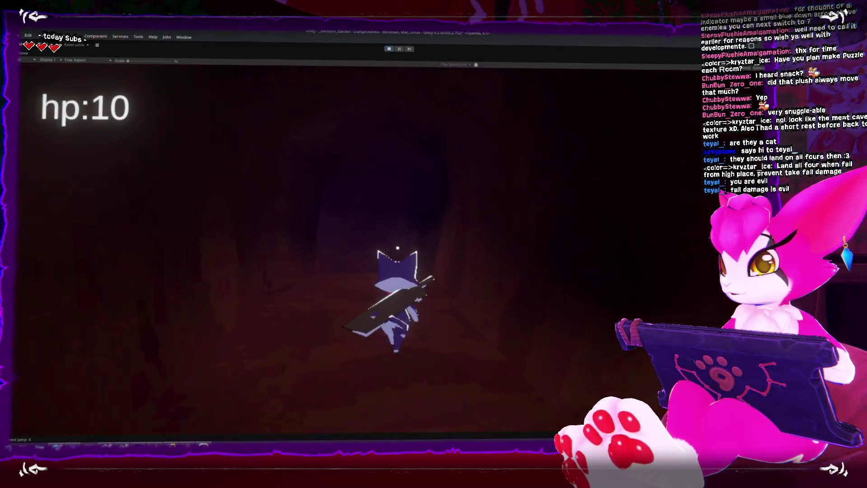
key(w)
Crouch and turn toward the tunnel wall, then stop the game and switch to Blender.
key(s)
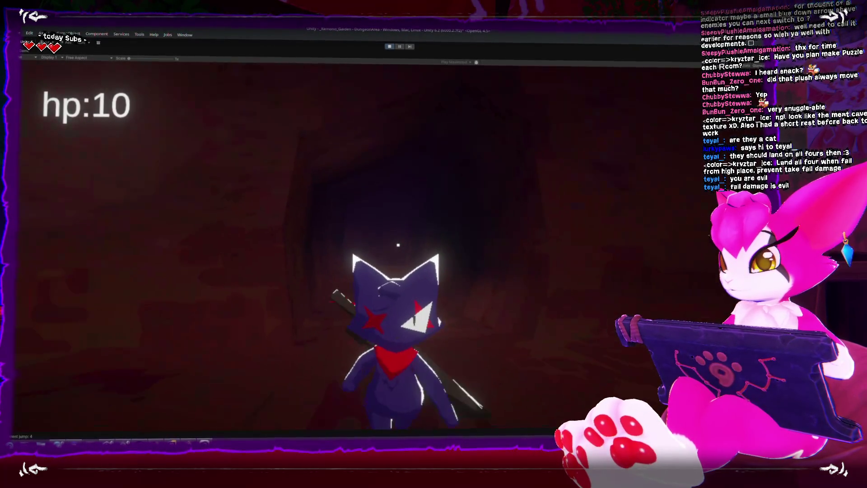
key(s)
key(w)
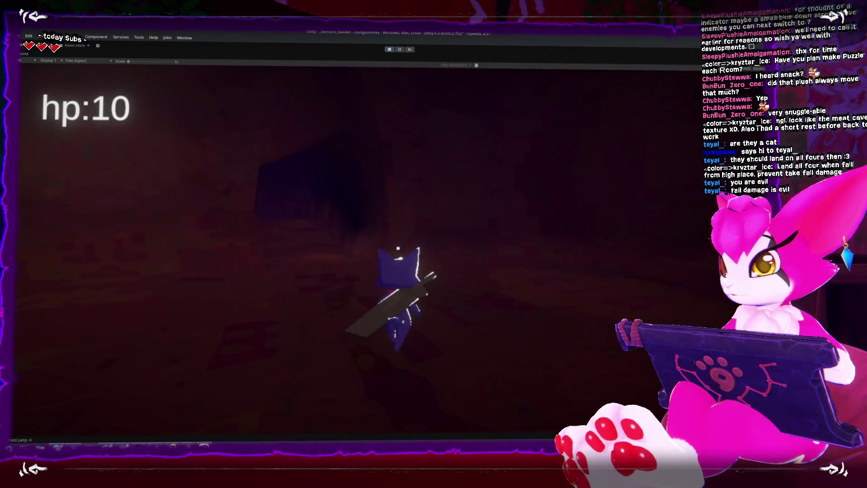
key(a)
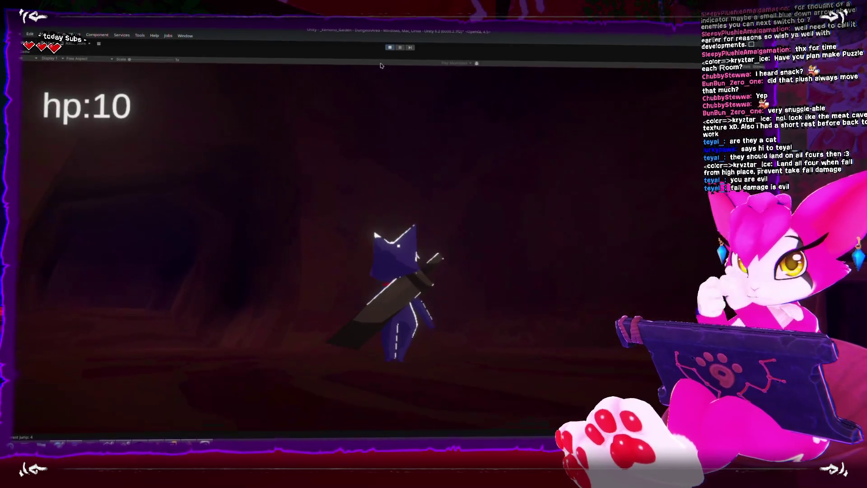
click(389, 51)
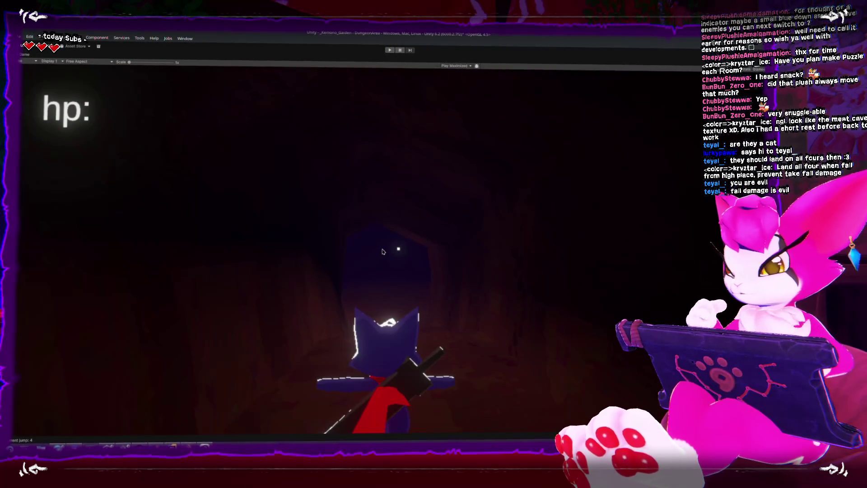
key(alt+Tab)
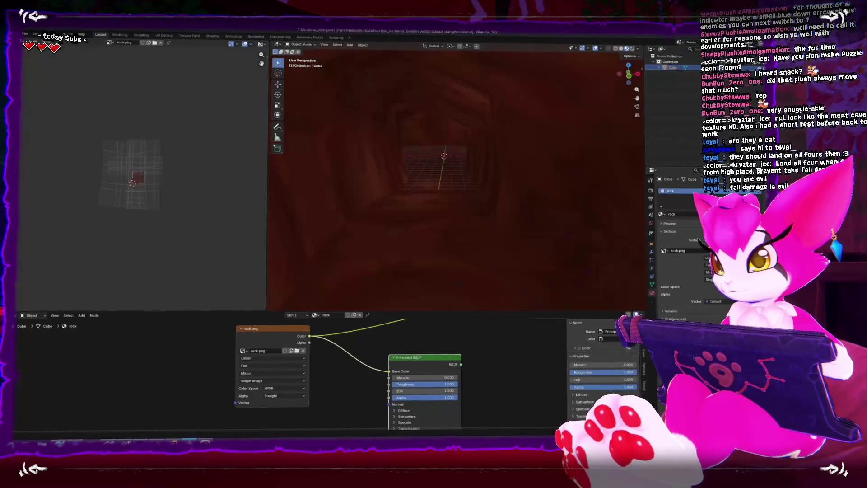
Select all tunnel geometry and scale its UV islands up, enlarging the rock texture.
key(Tab)
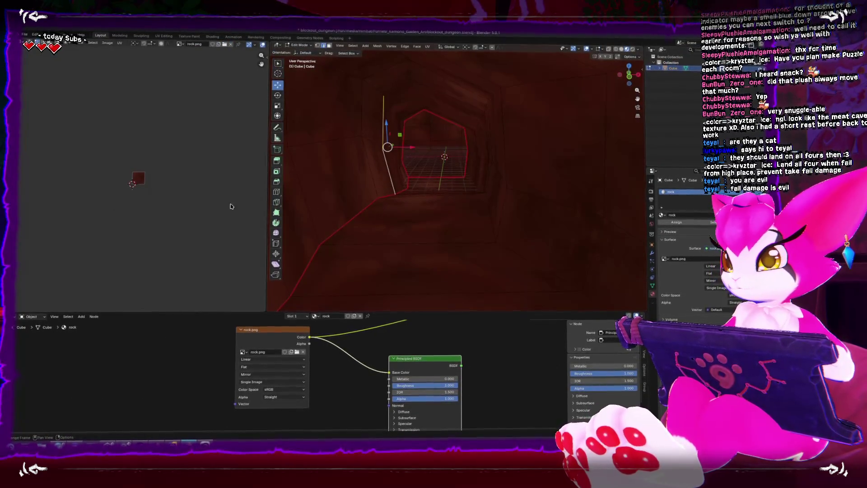
key(a)
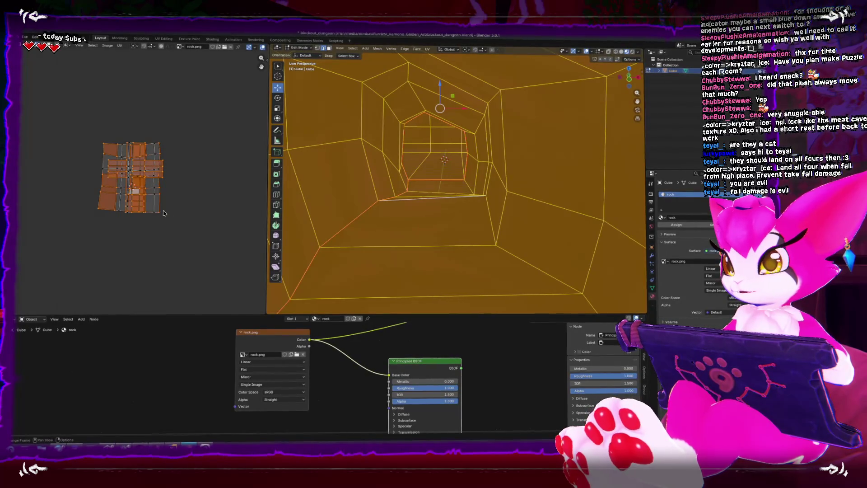
key(s)
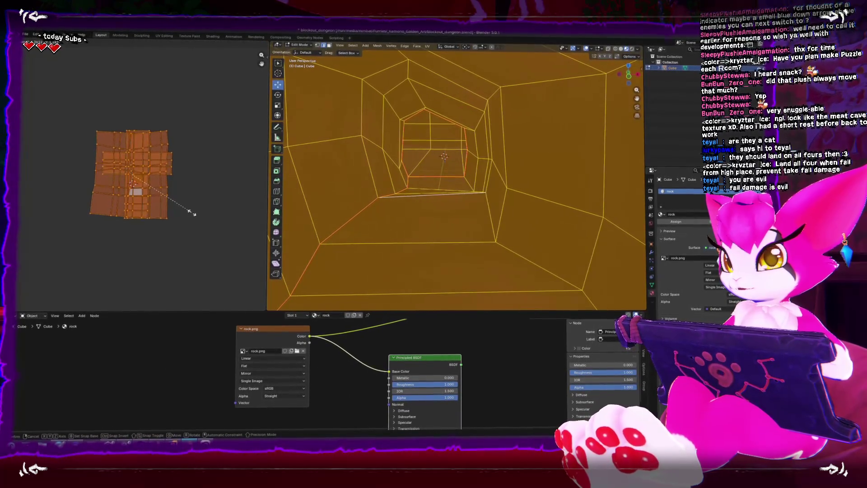
click(250, 210)
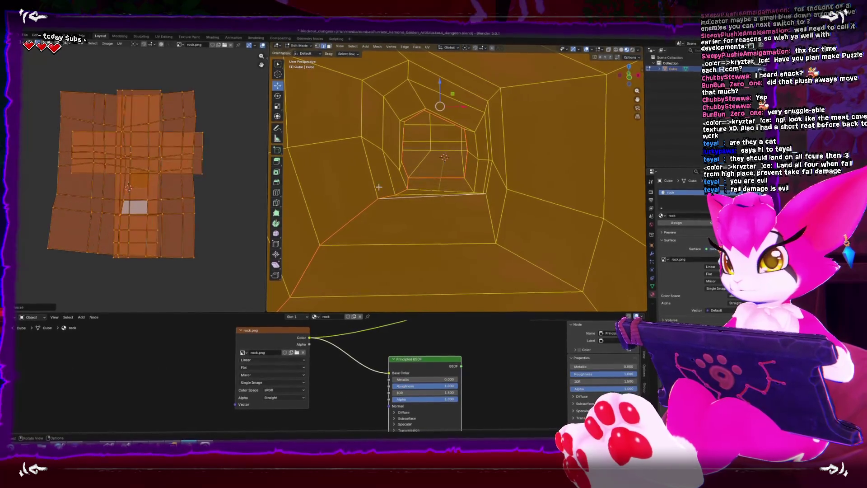
key(Tab)
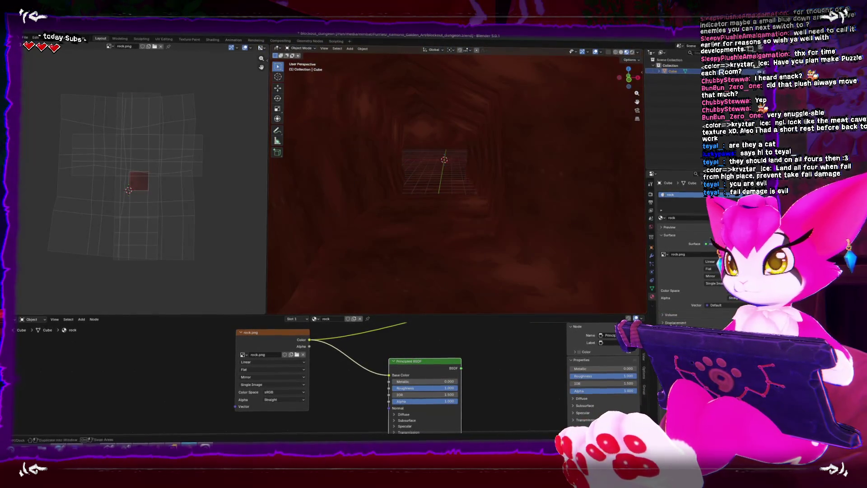
Export the tunnel mesh as Dungeon_Blockout.fbx.
click(25, 37)
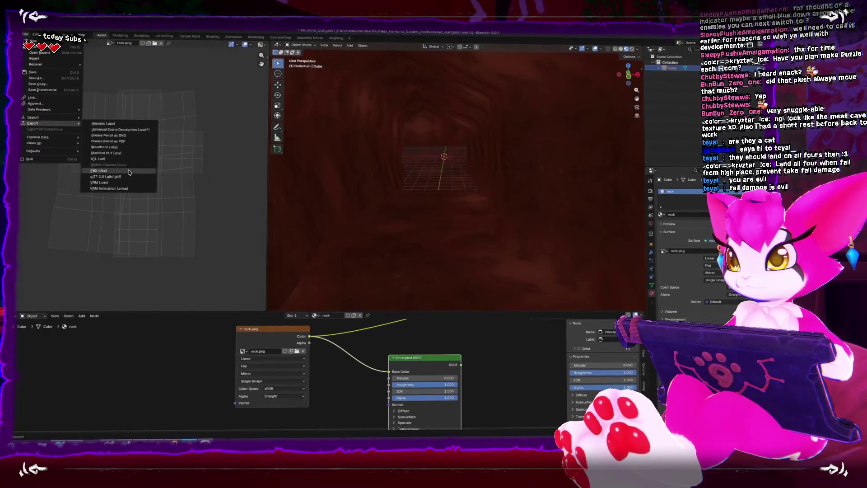
click(100, 171)
double_click(329, 169)
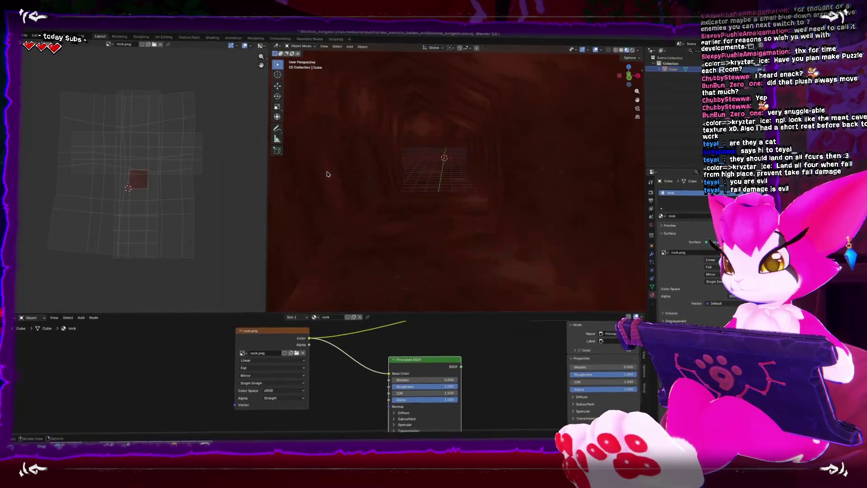
Switch back to Unity, then zoom and orbit the Scene view around the re-textured tunnel.
key(alt+Tab)
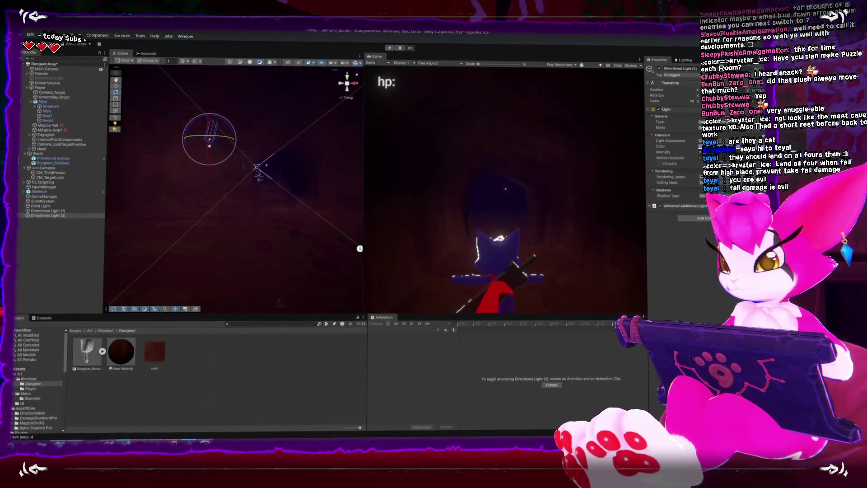
key(alt+Tab)
key(alt+Tab)
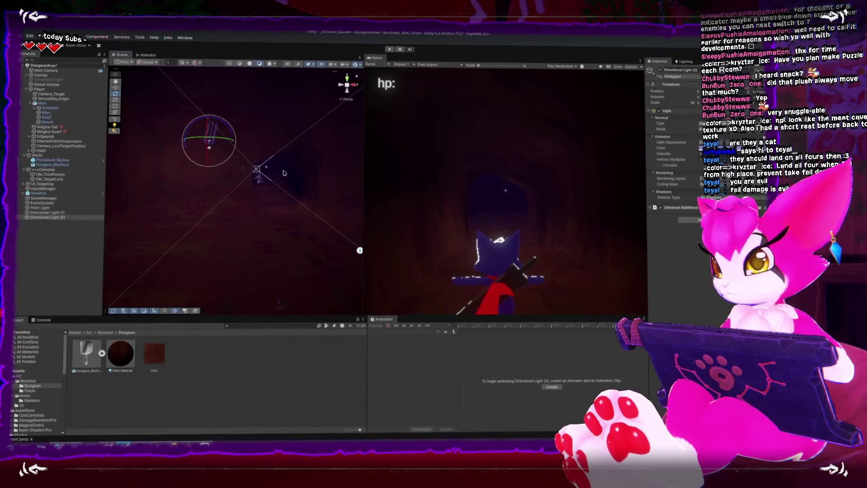
scroll(226, 188, up, 3)
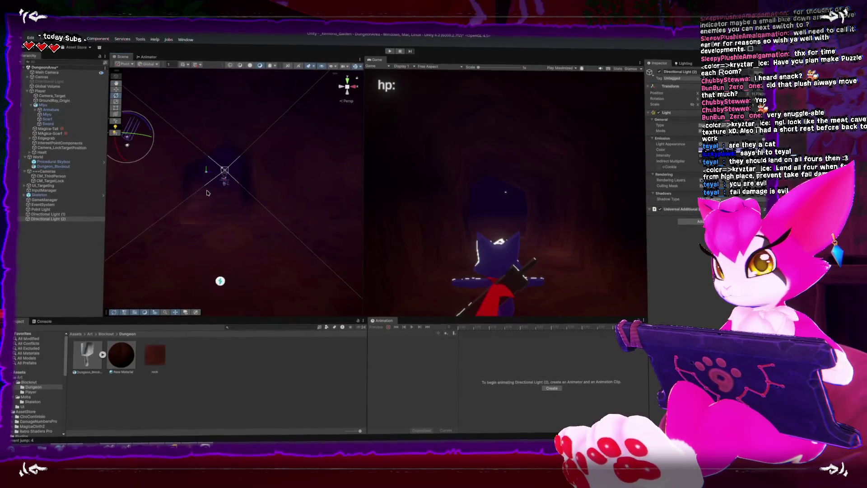
mouse_move(209, 194)
mouse_down()
mouse_move(221, 189)
mouse_move(226, 209)
mouse_move(206, 243)
mouse_up()
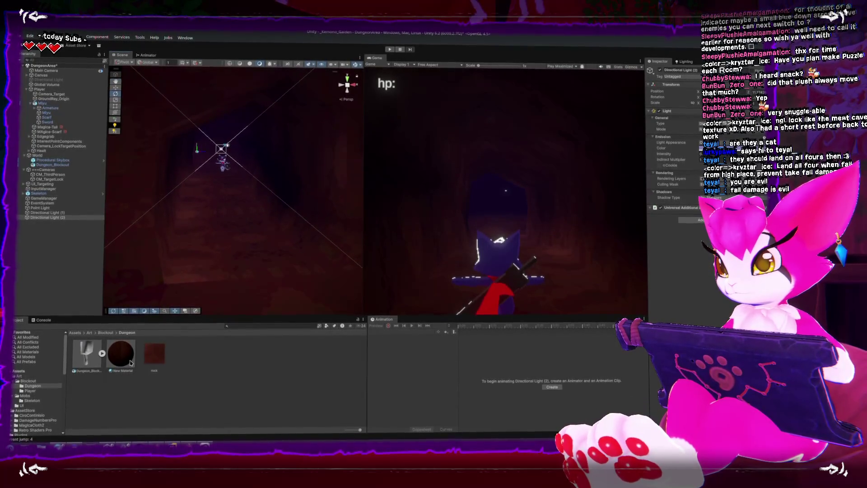
Lower New Material's base texture tiling X to 0.8, then to 0.7.
click(129, 358)
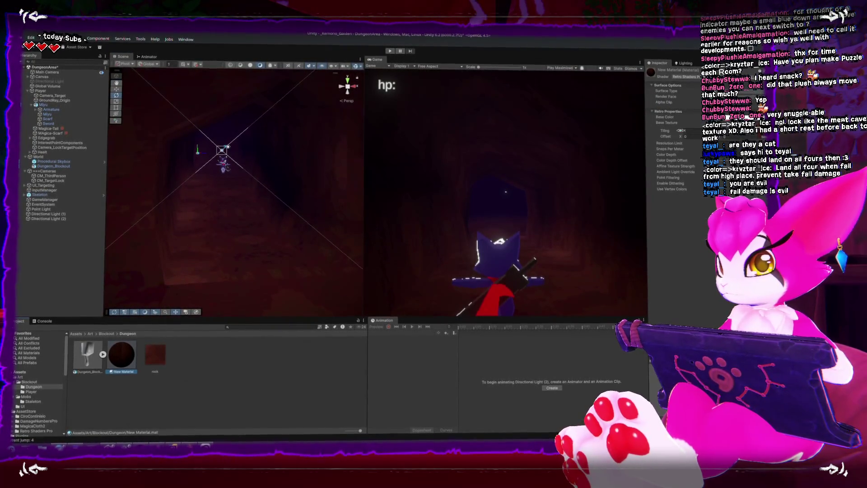
drag(680, 128, 680, 129)
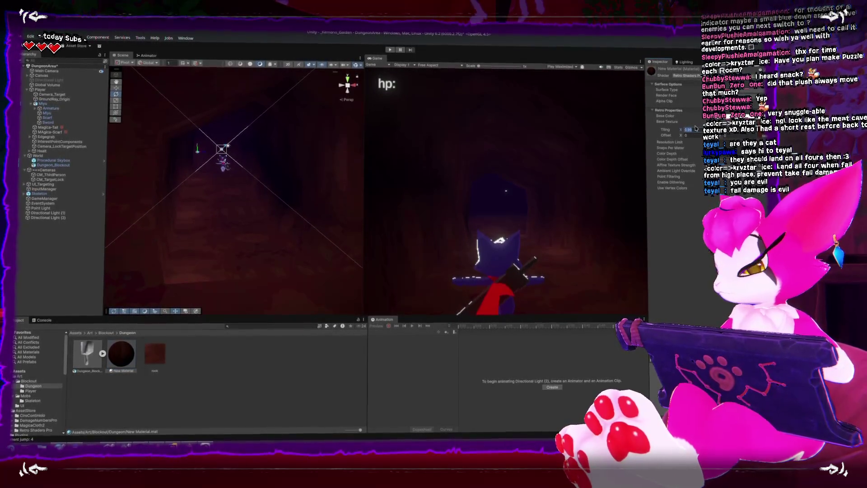
text(0.8)
key(Return)
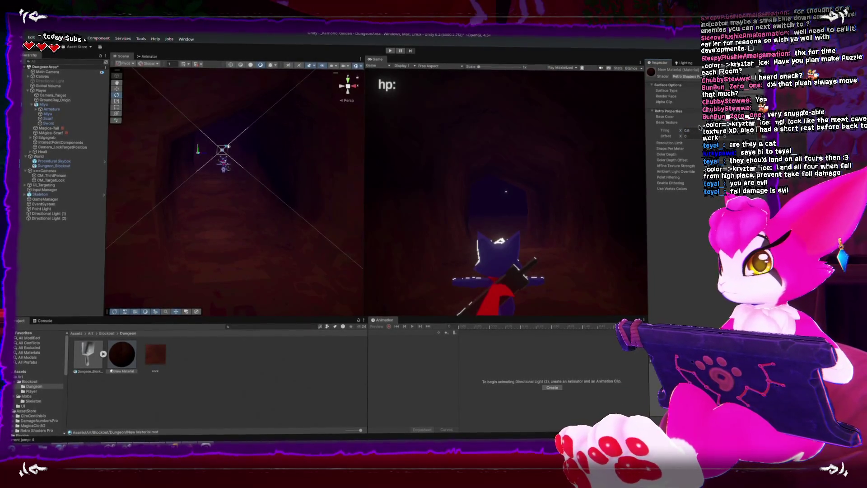
text(0.7)
key(Return)
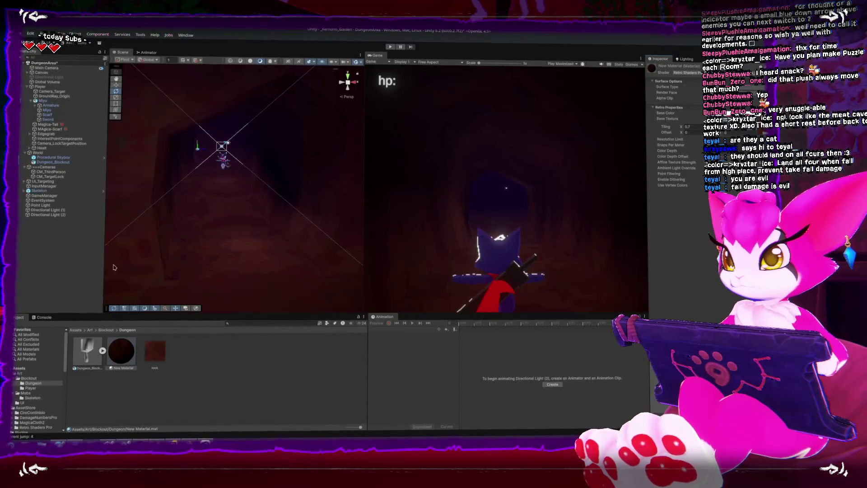
click(49, 215)
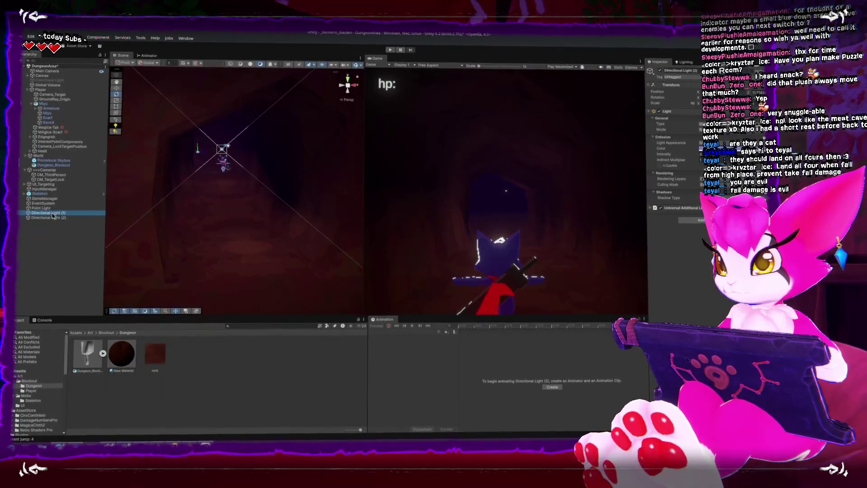
Frame the Player and tick the last Light Layer in the Miyu mesh's Rendering Layer Mask.
click(217, 186)
click(222, 166)
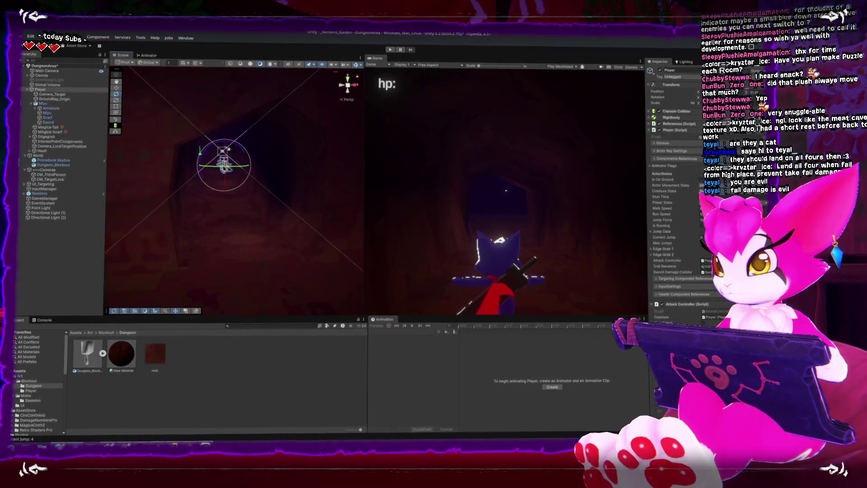
key(f)
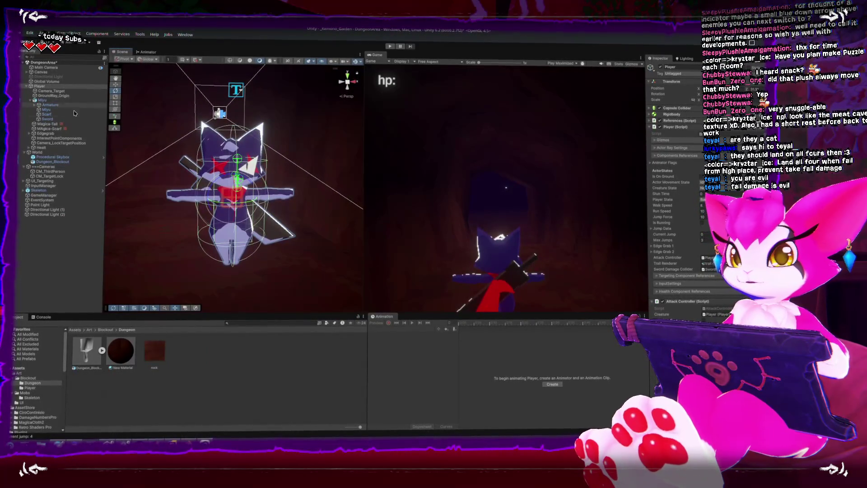
click(253, 147)
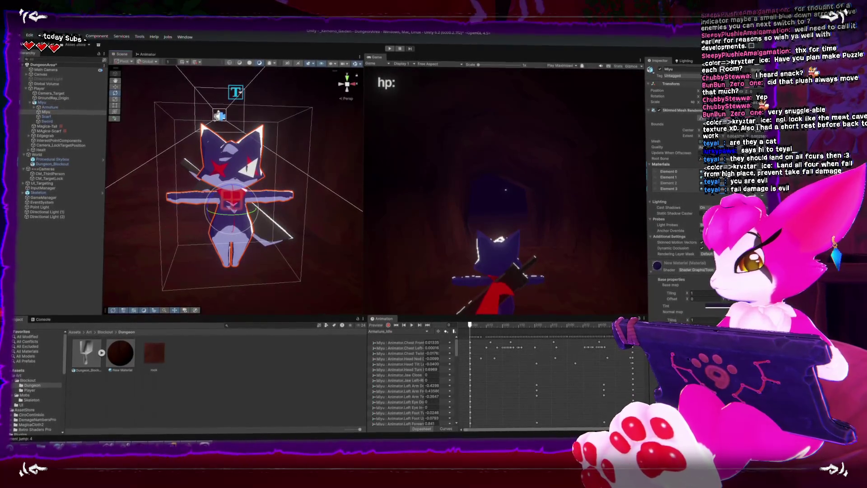
click(707, 254)
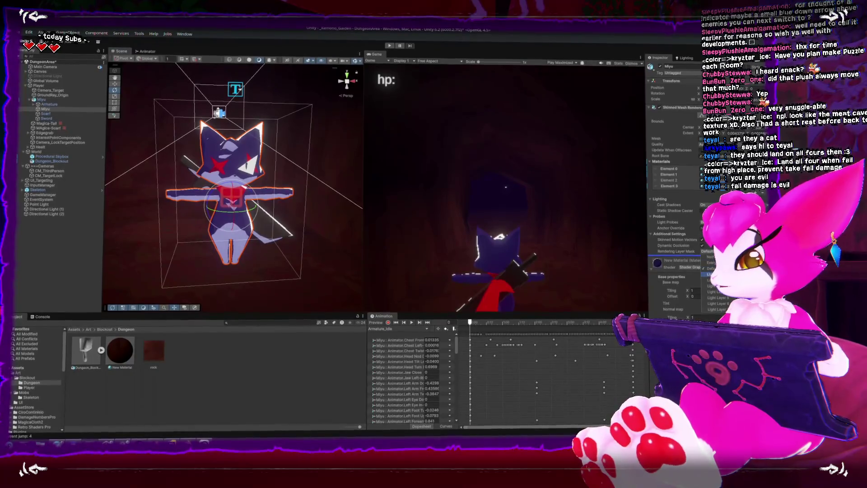
click(719, 310)
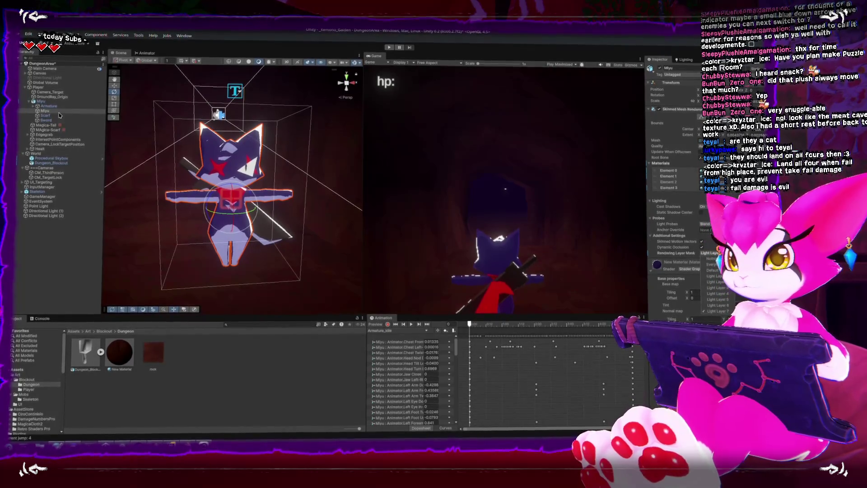
click(50, 209)
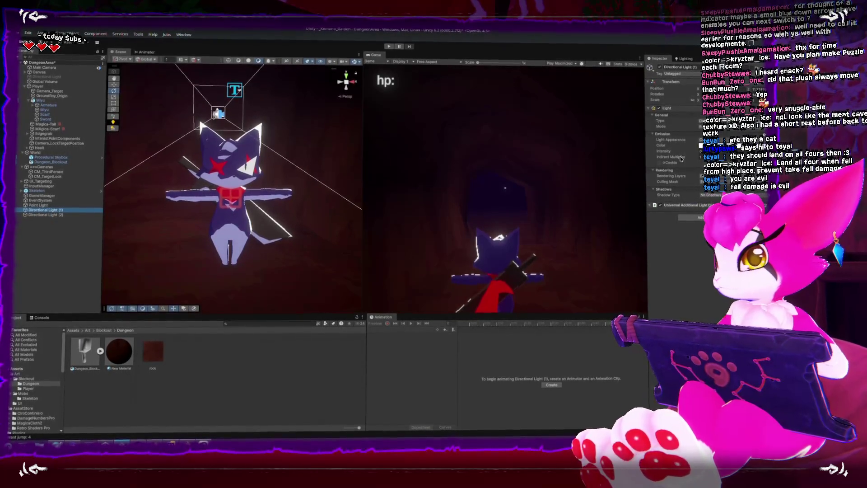
Toggle Directional Light (1) off and on to test its effect on the scene.
click(660, 66)
click(661, 65)
click(660, 65)
click(660, 66)
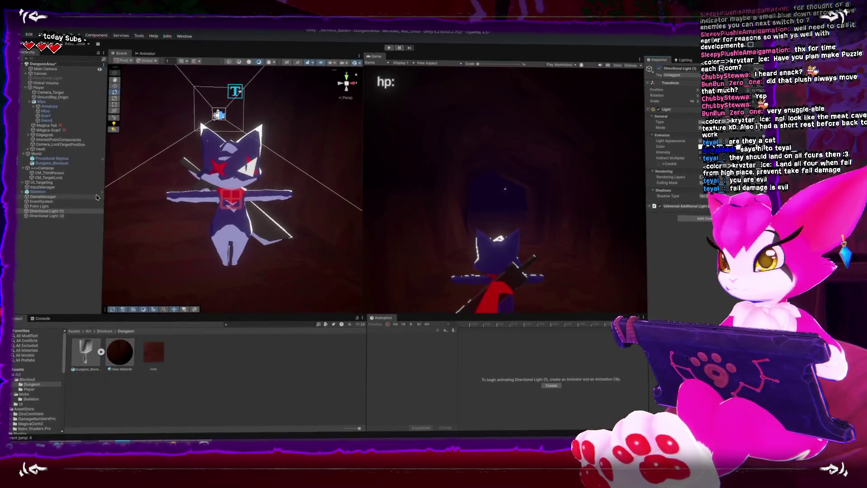
Delete the Point Light from the dungeon scene.
scroll(215, 194, down, 10)
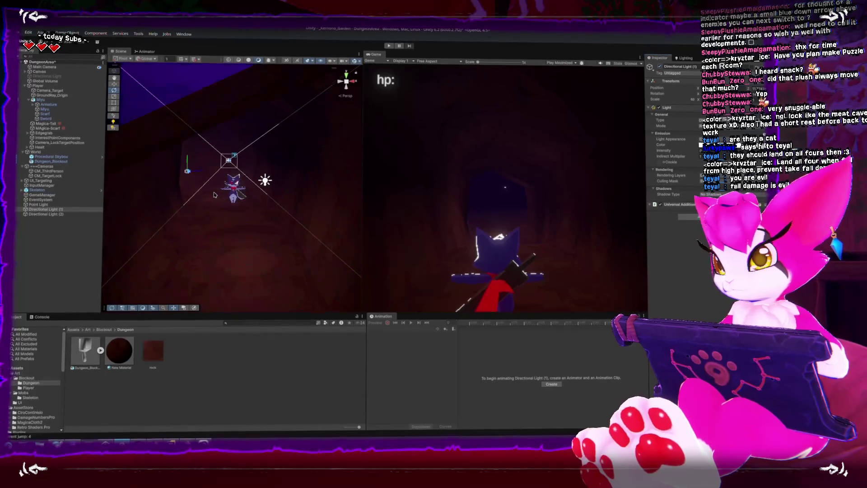
scroll(215, 194, down, 5)
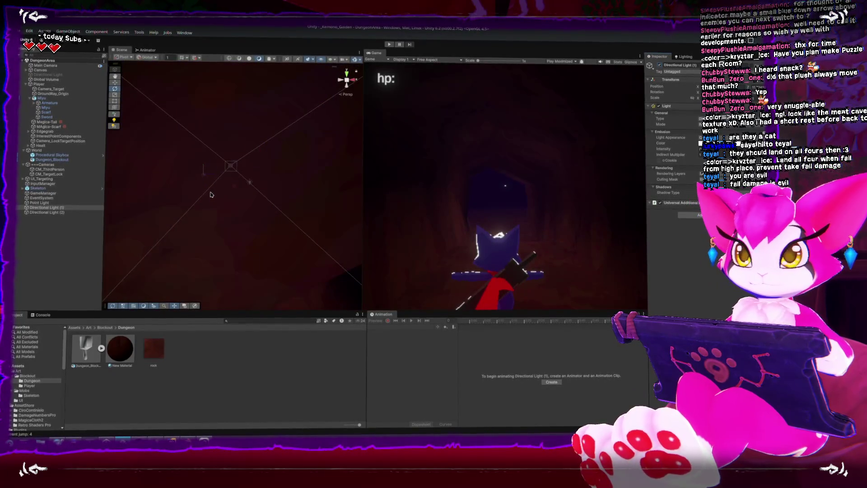
scroll(211, 194, up, 5)
click(245, 142)
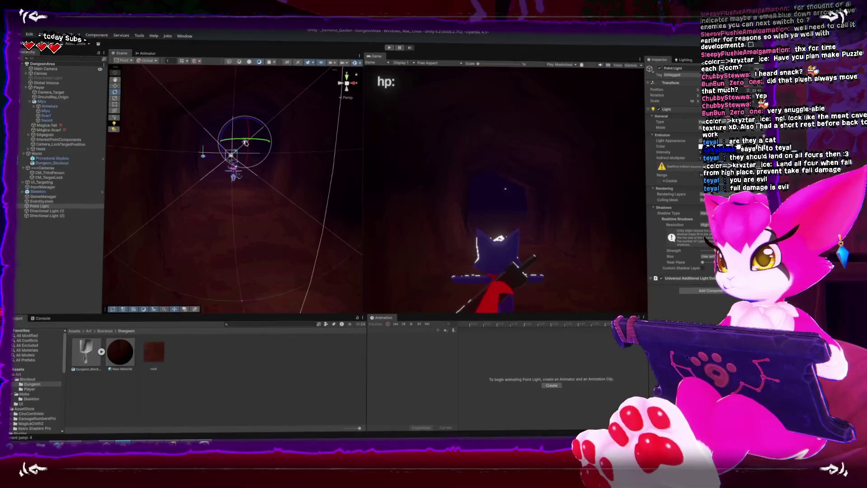
key(Delete)
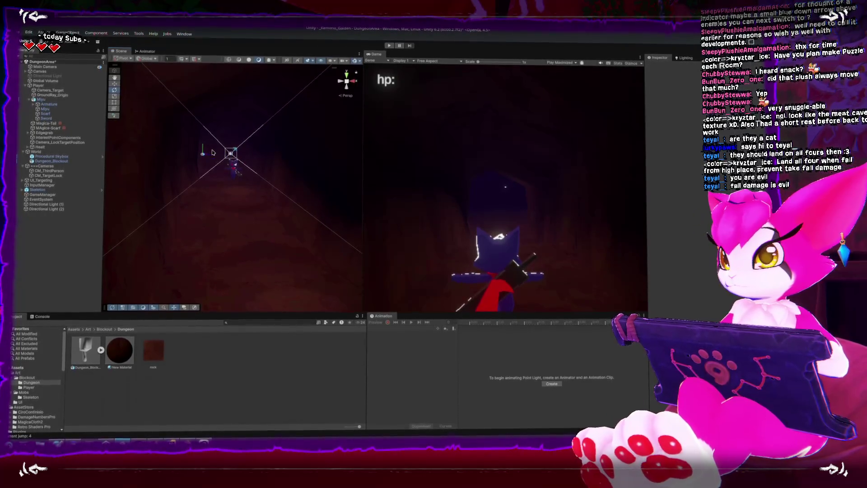
Inspect Directional Light (2)'s Culling Mask options and pan across the tunnel.
scroll(209, 136, down, 3)
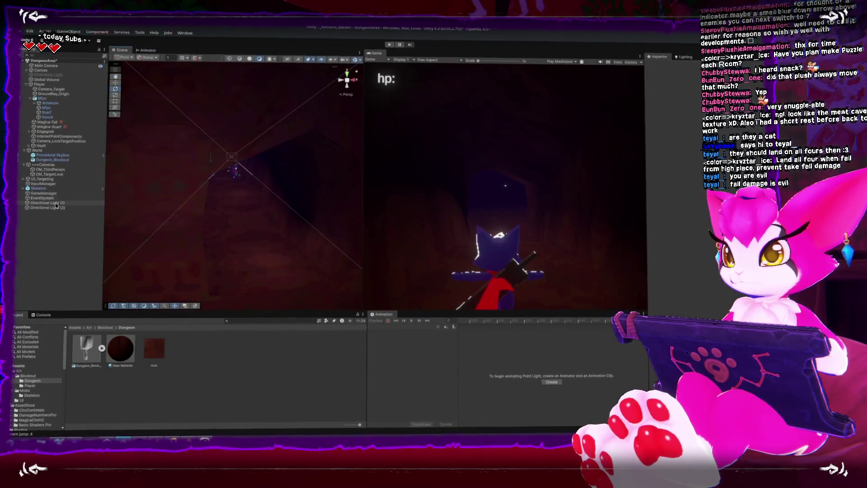
click(60, 202)
click(52, 210)
click(709, 180)
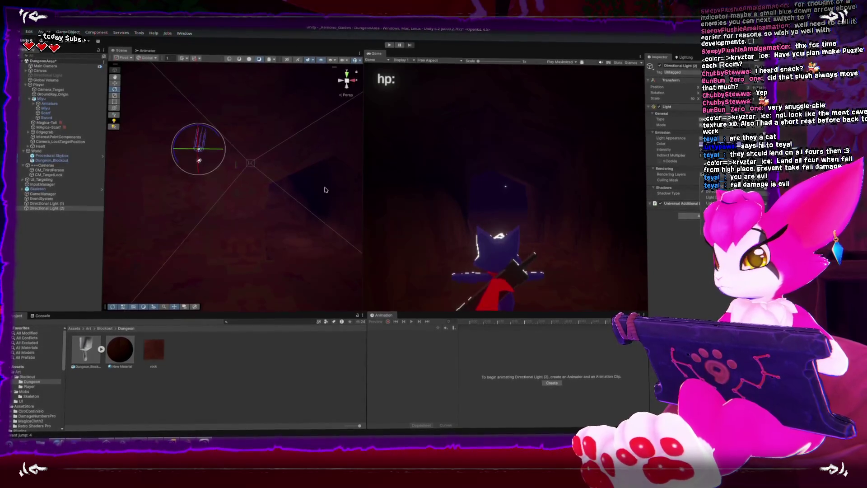
drag(290, 189, 267, 179)
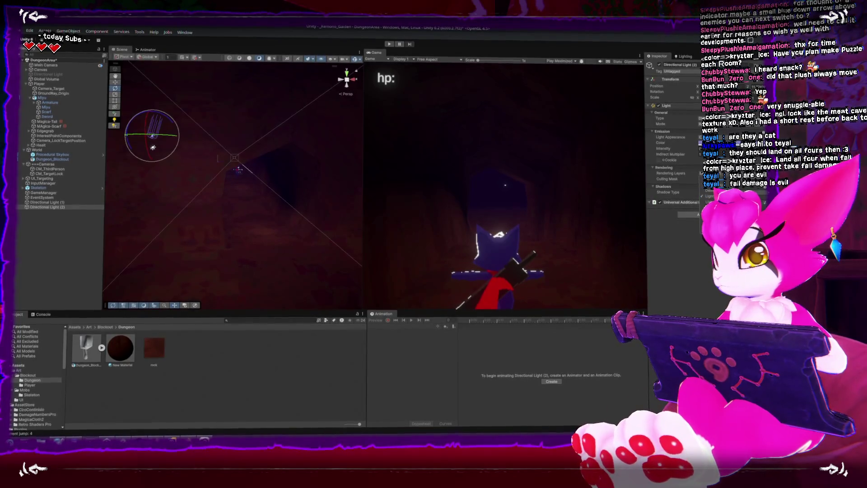
Set the Miyu mesh's Rendering Layer Mask to Nothing, then tick a single Light Layer.
click(280, 202)
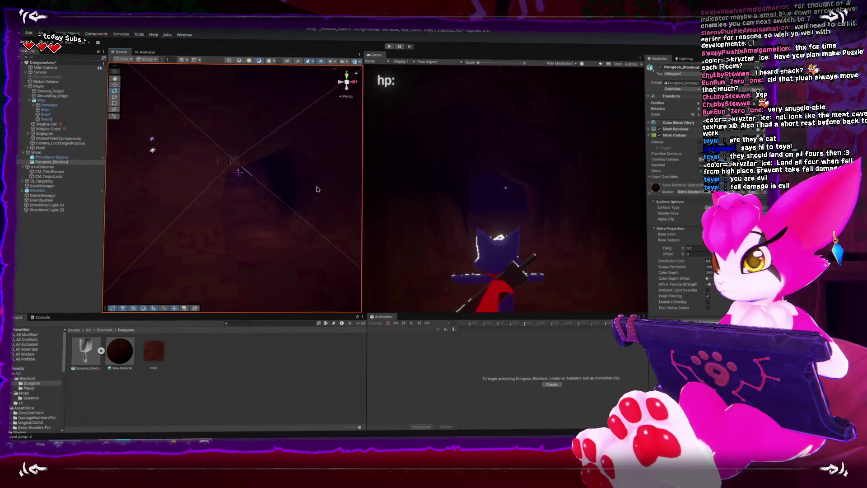
click(238, 173)
key(f)
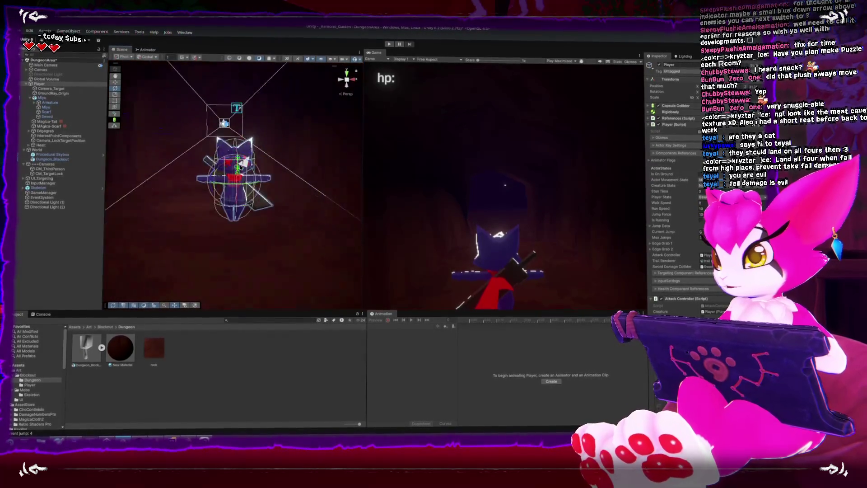
click(248, 142)
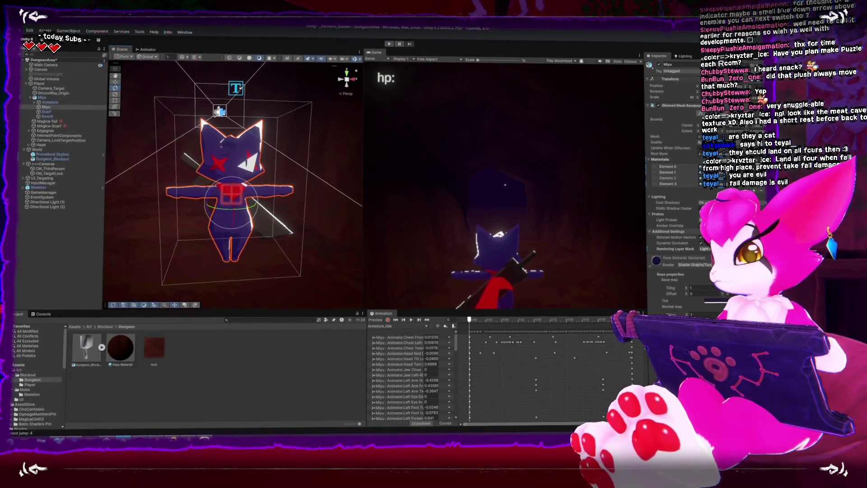
click(704, 248)
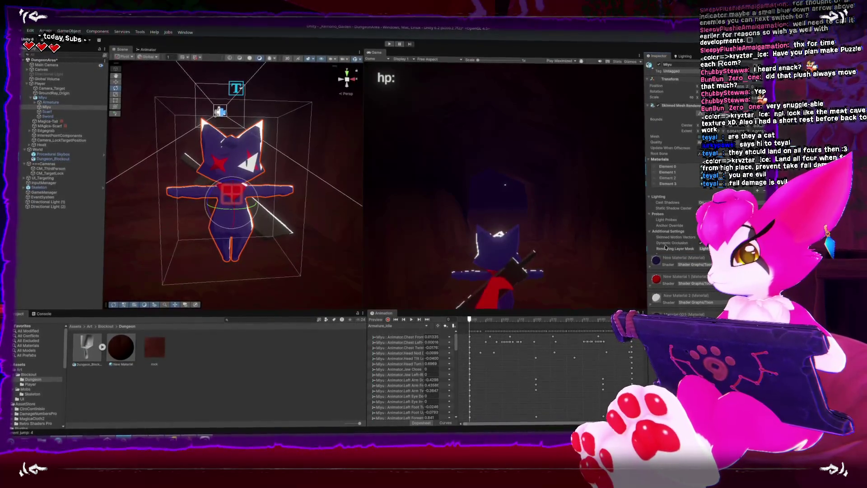
click(705, 250)
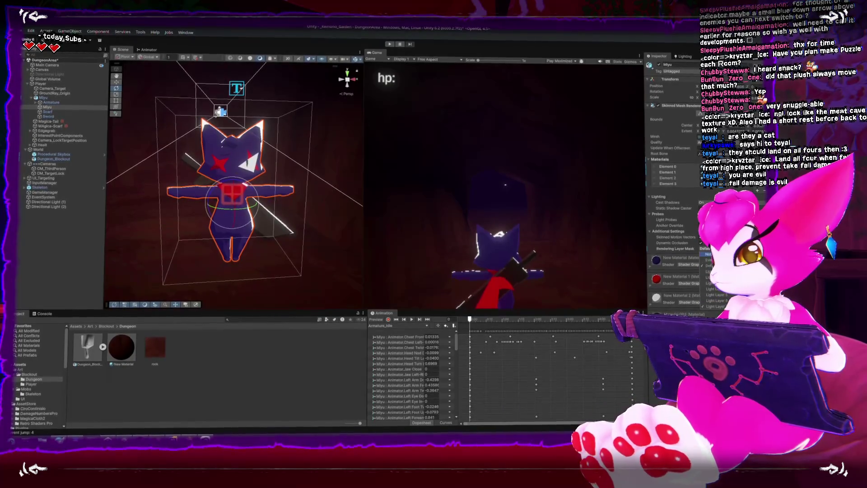
click(707, 256)
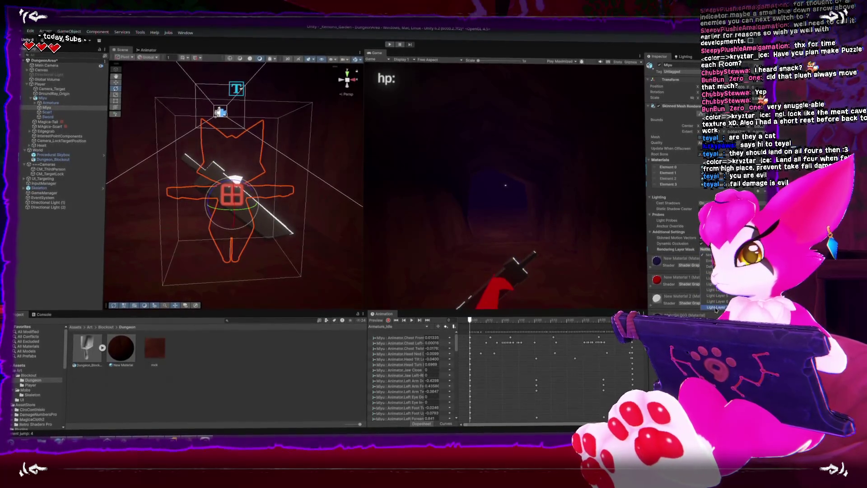
click(717, 309)
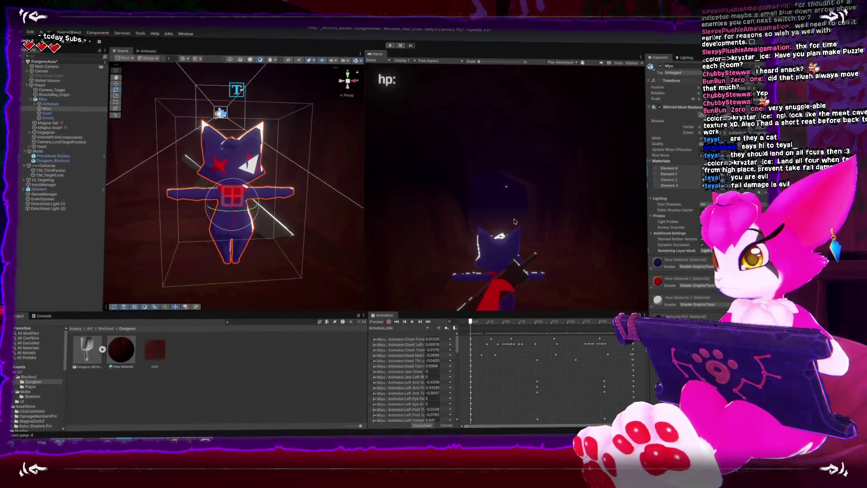
click(445, 216)
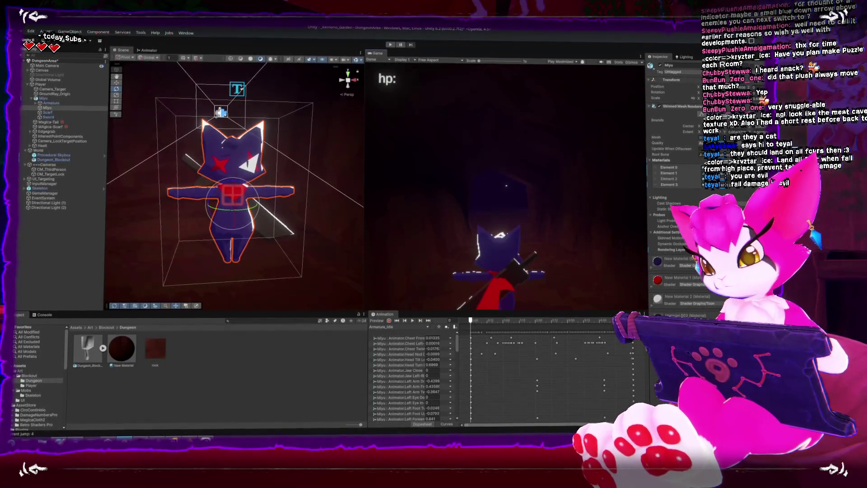
key(alt+Tab)
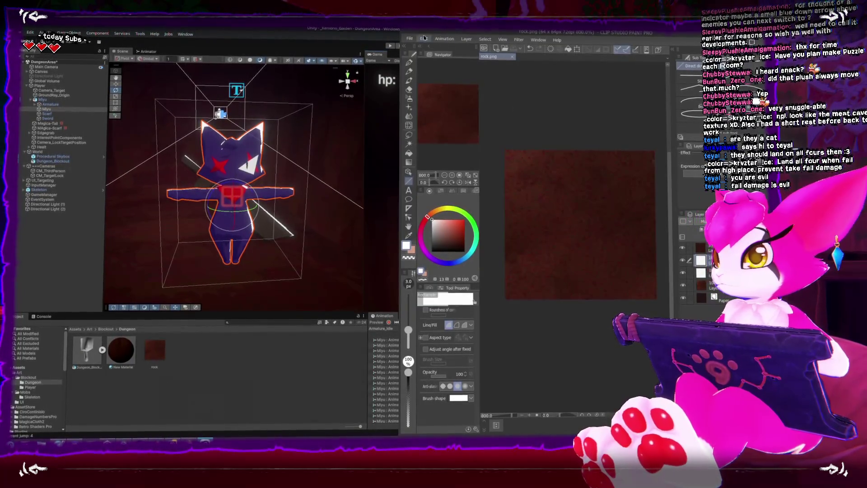
Create a new 64×64 px Illustration canvas alongside the rock.png texture.
click(410, 40)
click(422, 48)
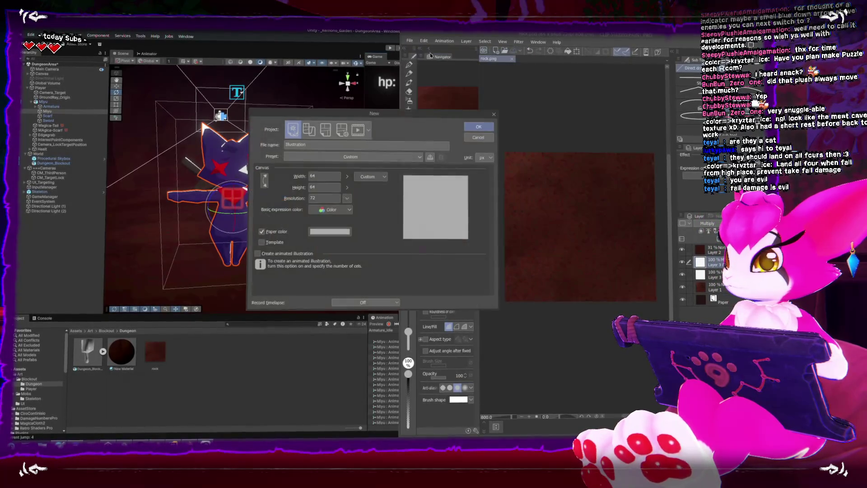
click(478, 126)
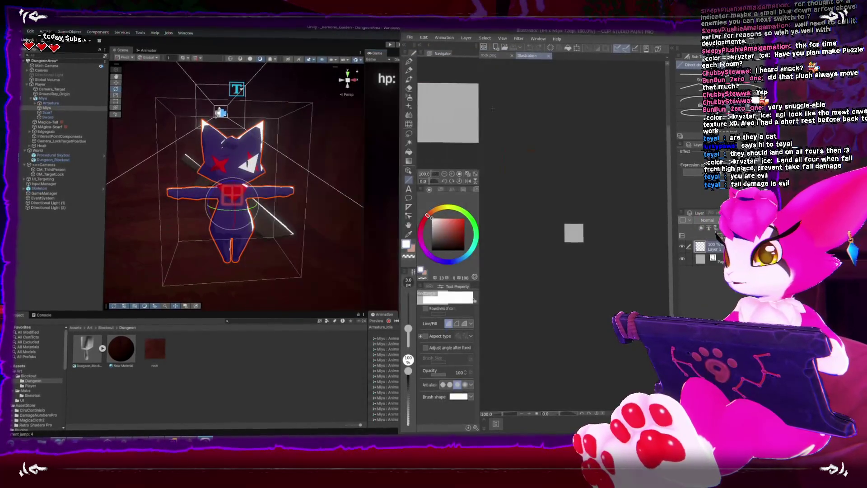
click(489, 55)
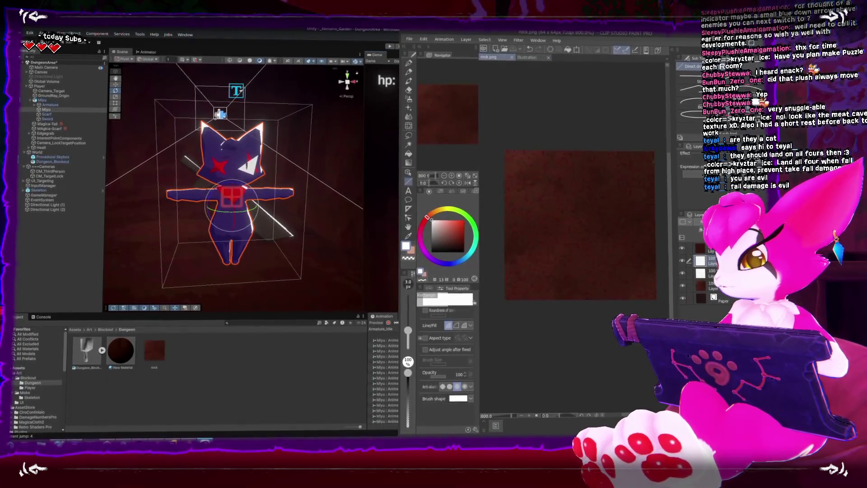
click(523, 60)
Paint dark red rock strokes with mixing and texture brushes, sampling reds at sizes up to 20.
mouse_move(573, 235)
mouse_down()
mouse_move(587, 246)
mouse_move(572, 240)
mouse_up()
scroll(572, 240, up, 1)
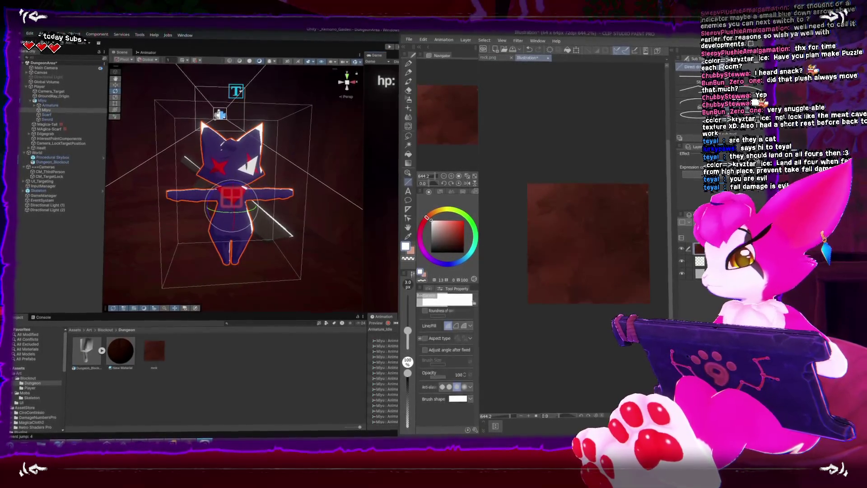
key(b)
drag(594, 235, 506, 242)
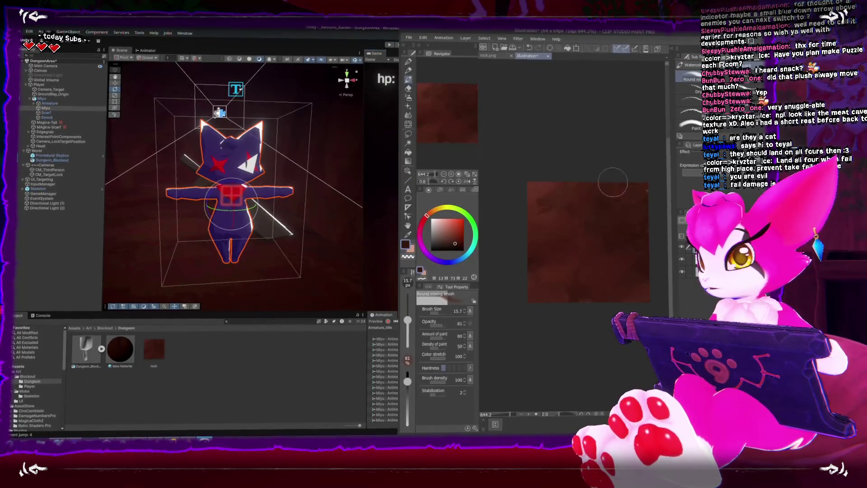
key(b)
key(b)
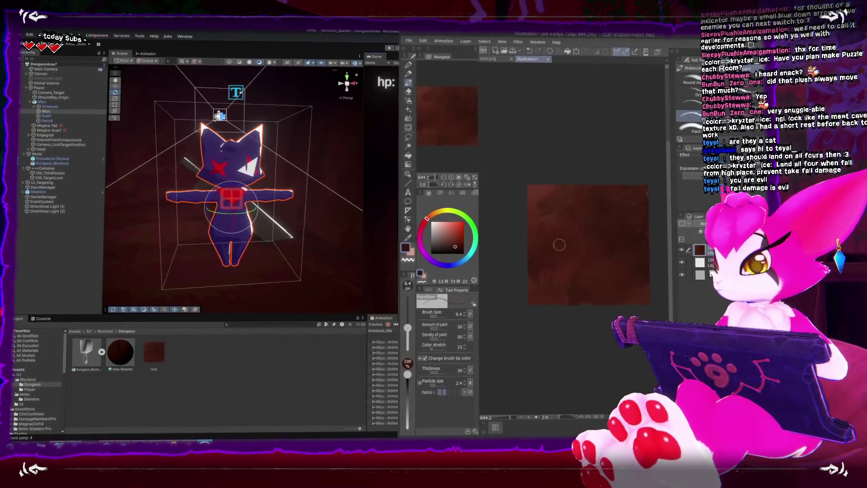
alt+click(595, 219)
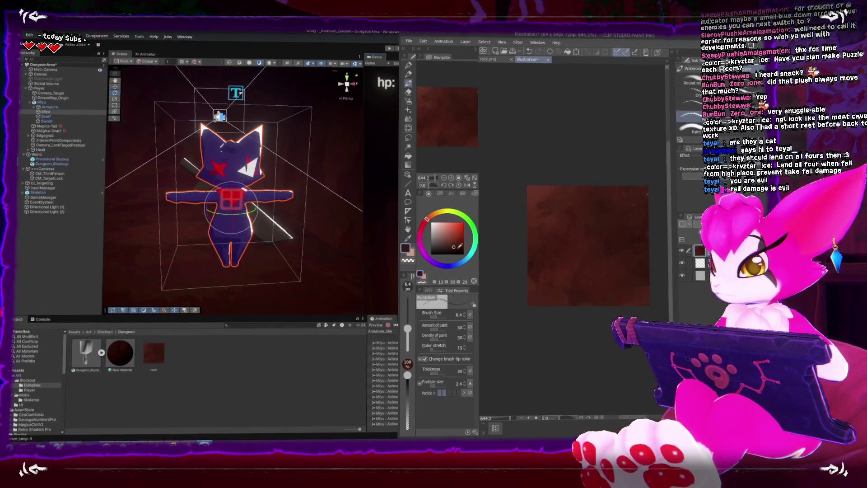
key(bracketright)
key(bracketright)
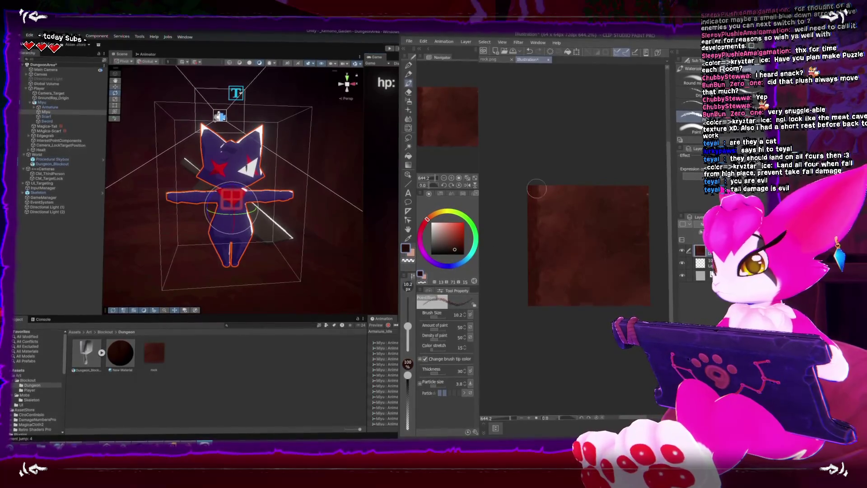
alt+click(643, 232)
alt+click(586, 242)
key(bracketright)
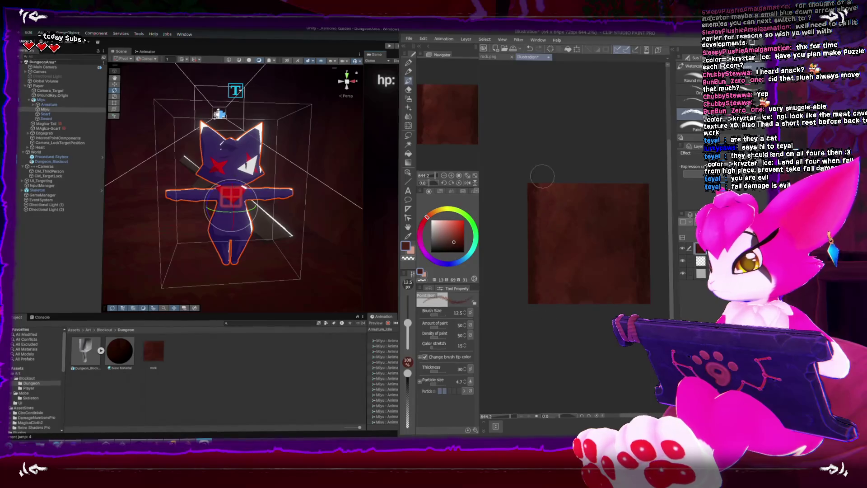
key(bracketright)
key(bracketright)
key(bracketright)
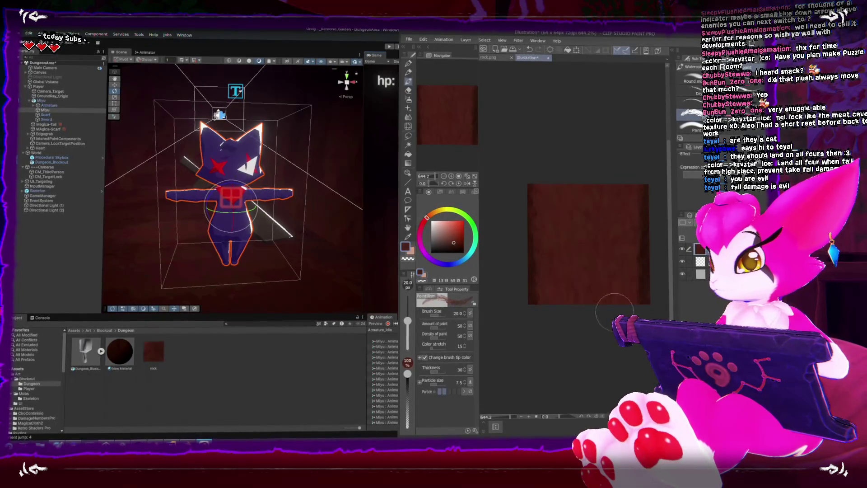
alt+click(540, 211)
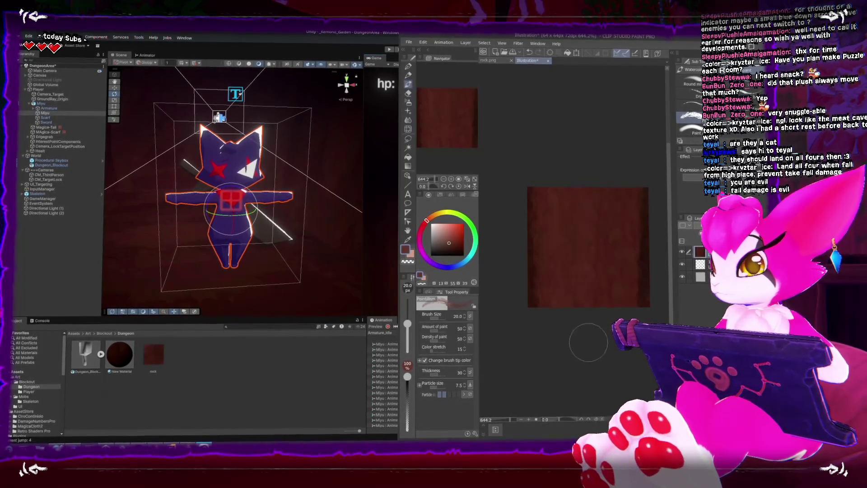
Liquify the paint and add pointillism detail at brush size 4 with darker reds, then Save As.
key(j)
key(j)
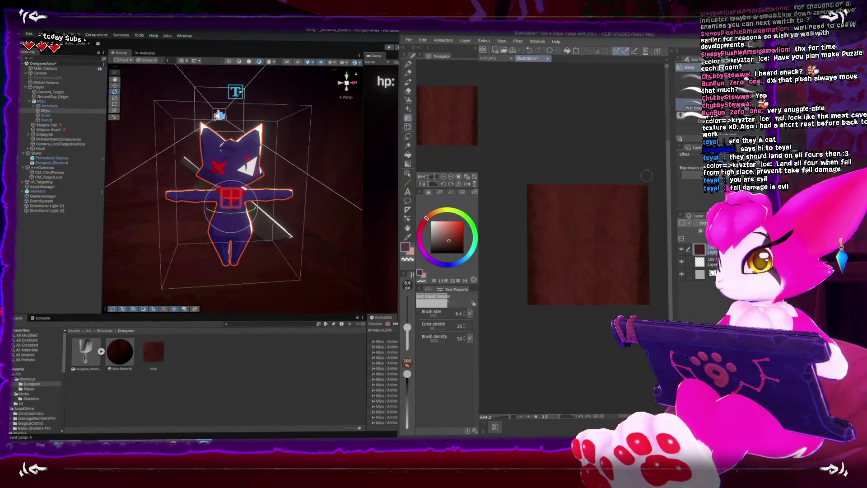
key(bracketright)
key(bracketright)
key(bracketright)
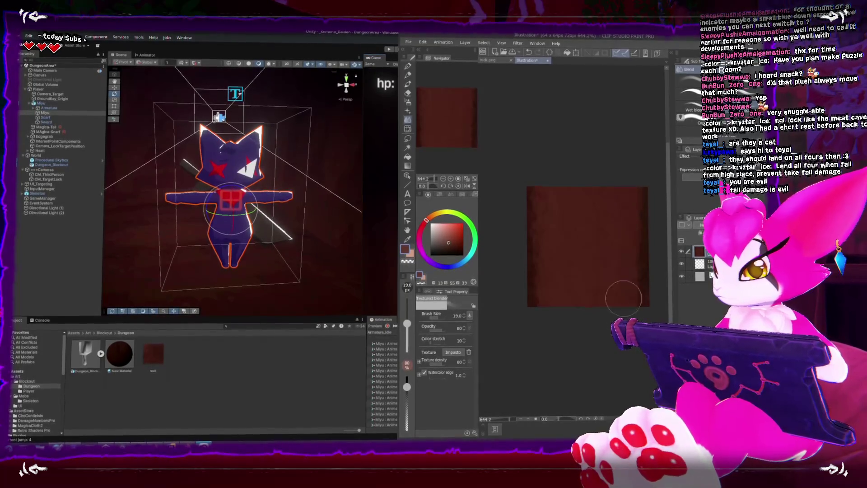
key(b)
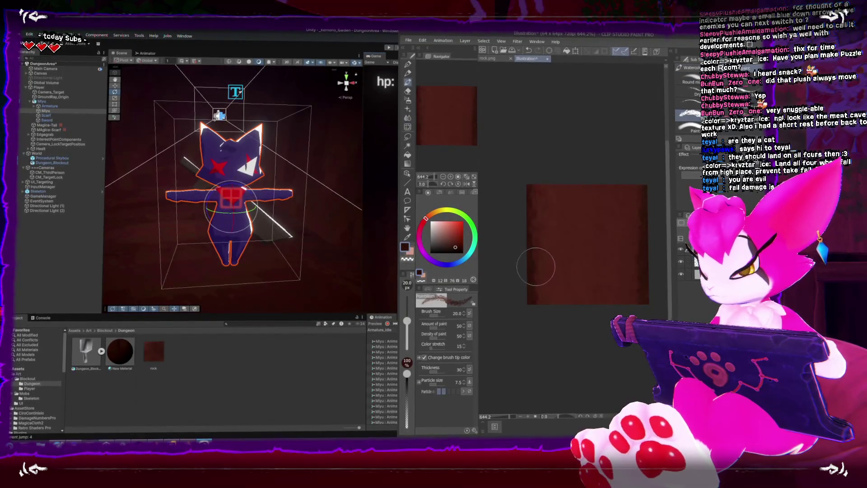
key(bracketleft)
key(bracketleft)
key(bracketleft)
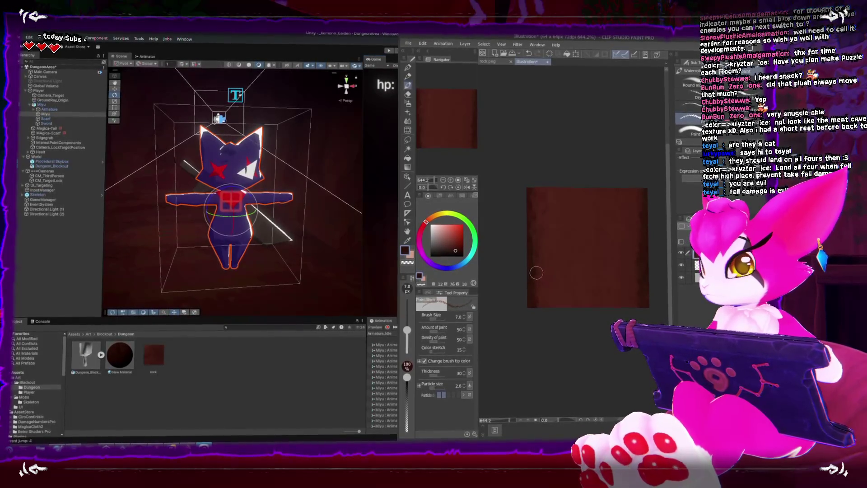
key(bracketleft)
key(bracketleft)
key(bracketleft)
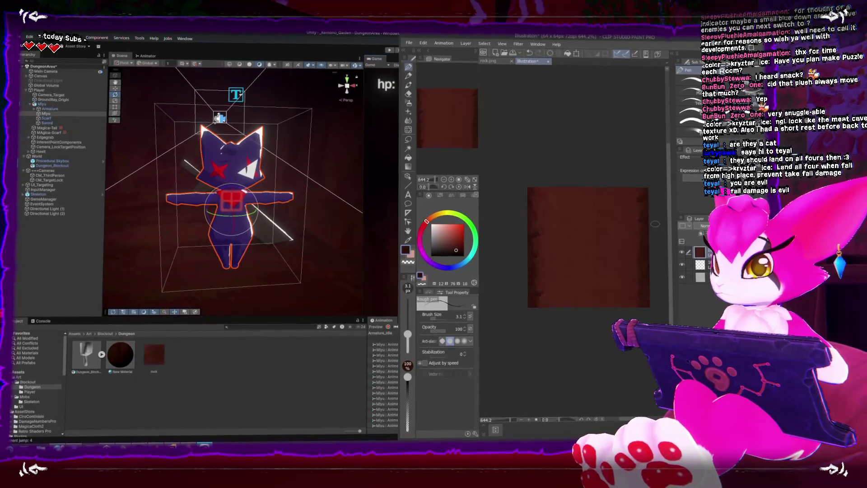
alt+click(635, 246)
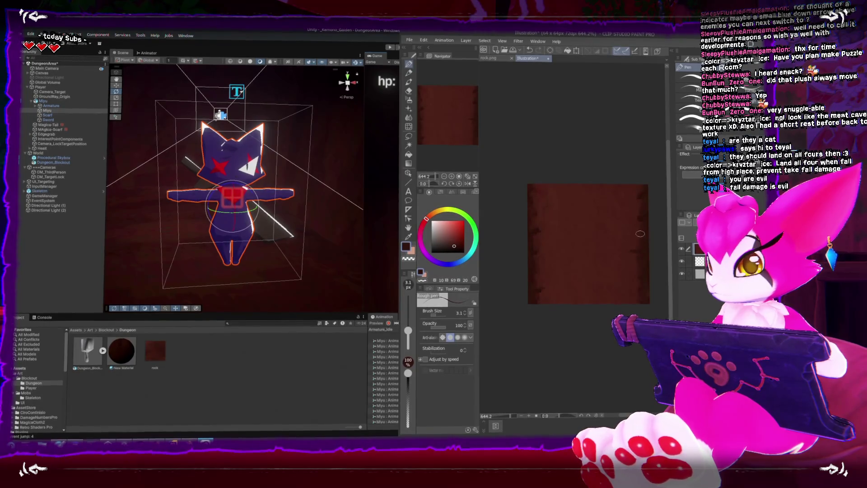
alt+click(635, 285)
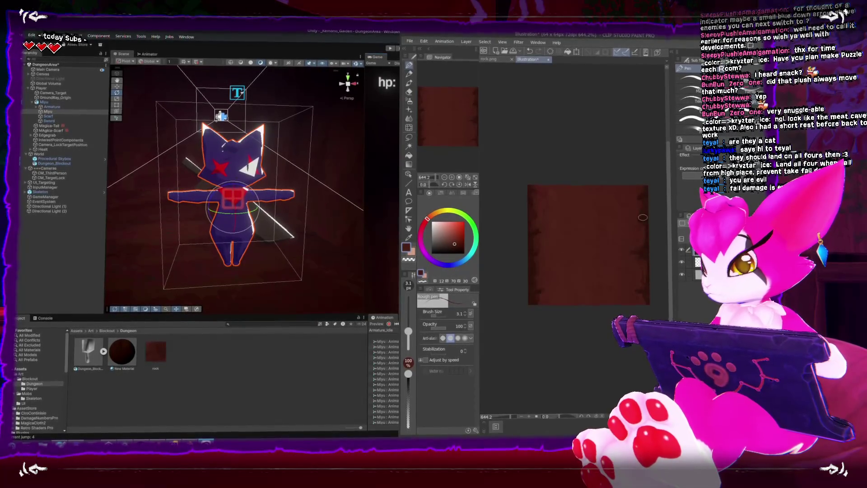
alt+click(542, 238)
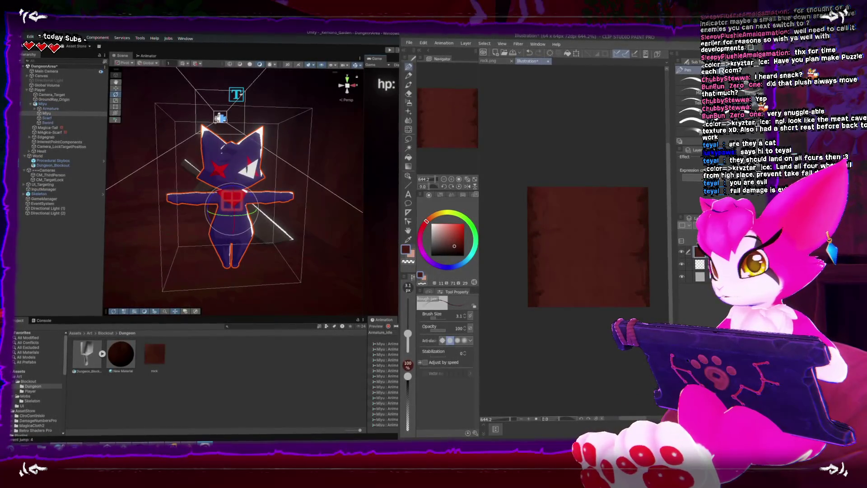
key(shift+alt+s)
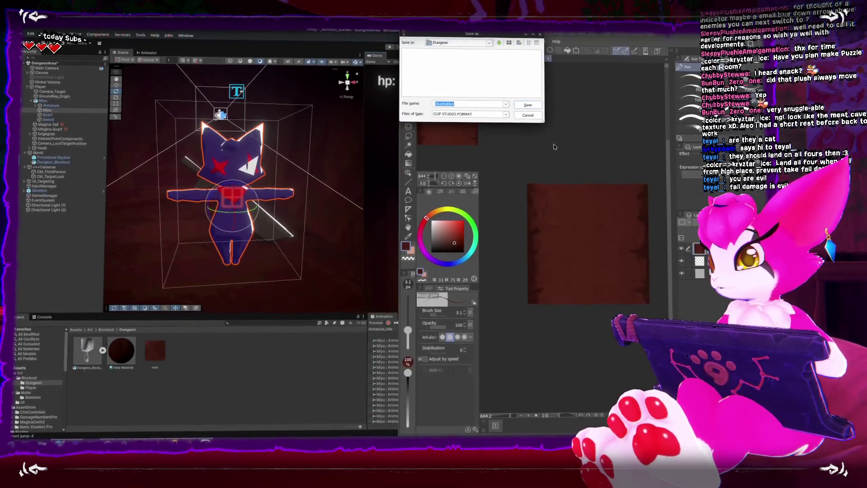
Save the canvas as path.png in PNG format in the Dungeon folder, then return to Blender.
click(456, 113)
click(456, 133)
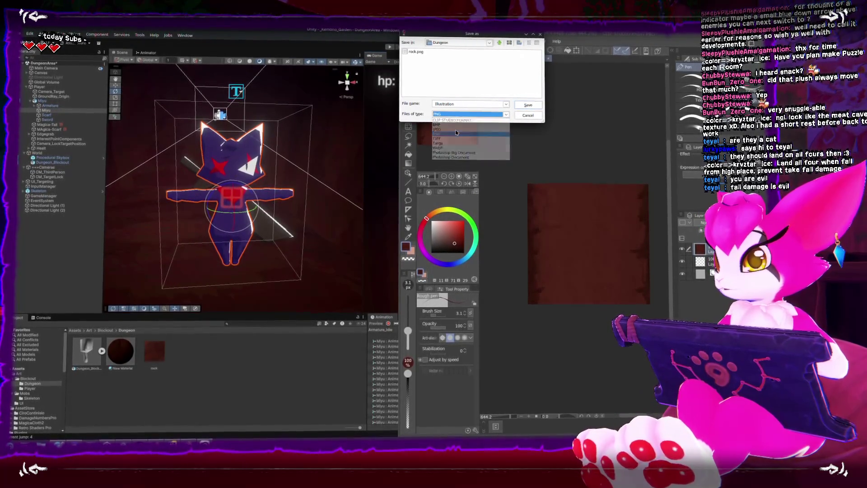
click(416, 54)
click(533, 71)
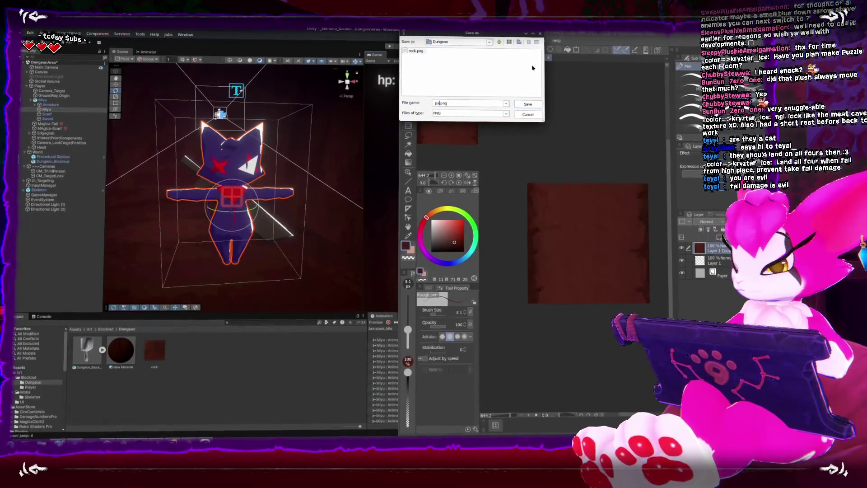
key(Return)
key(Return)
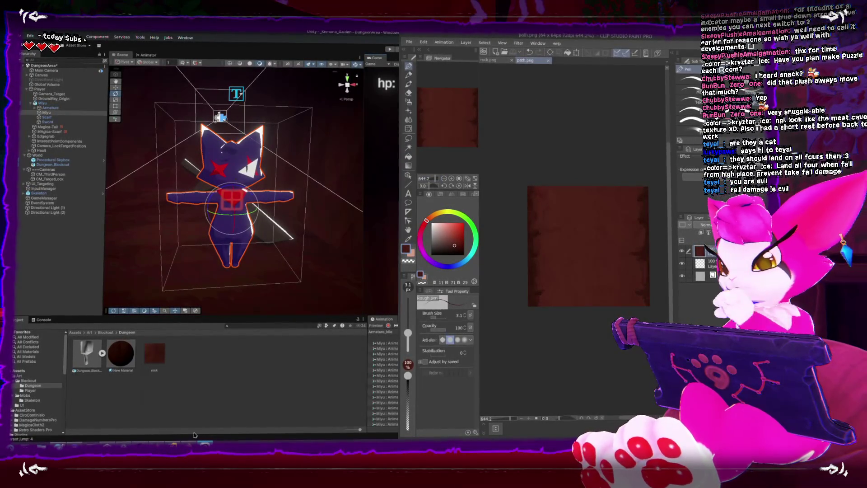
key(alt+Tab)
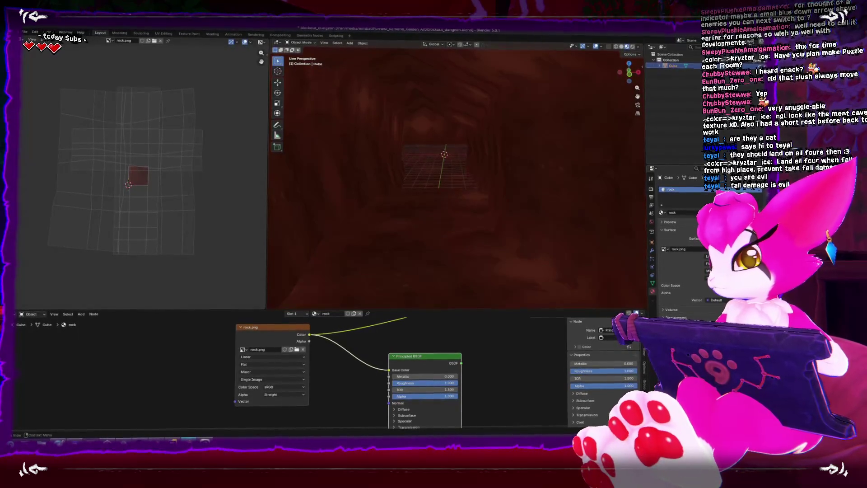
Add a second material slot with a new material named 'path'.
click(767, 189)
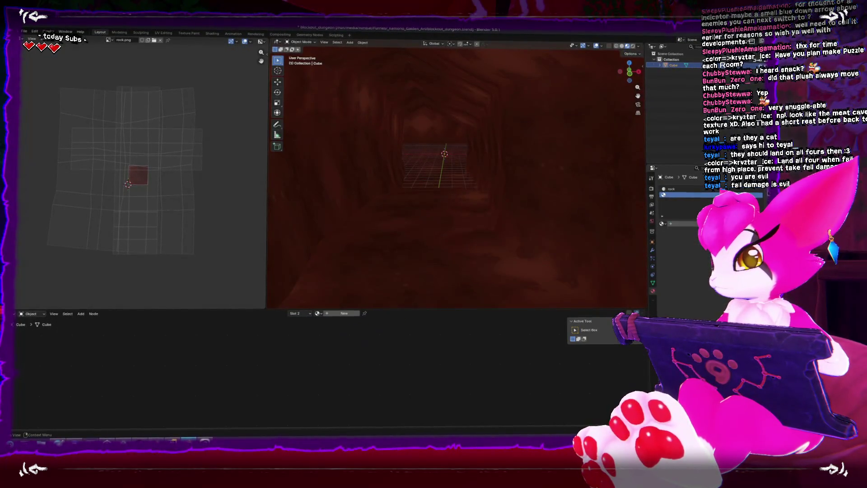
click(691, 225)
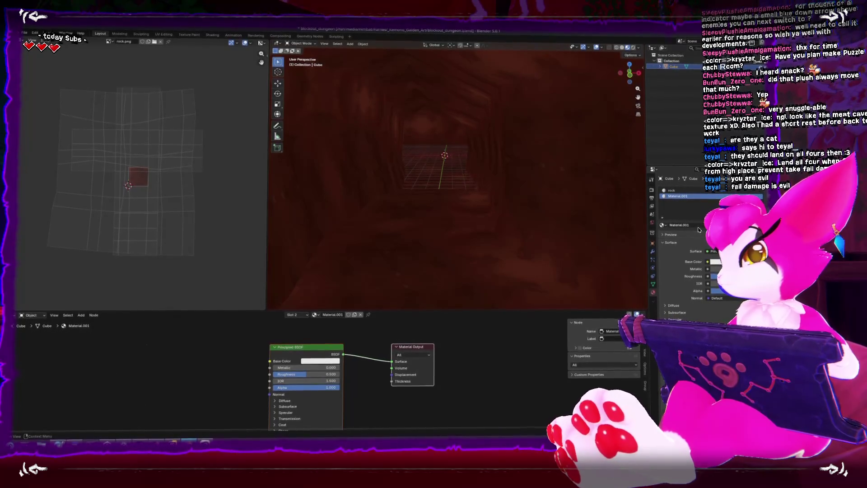
double_click(695, 224)
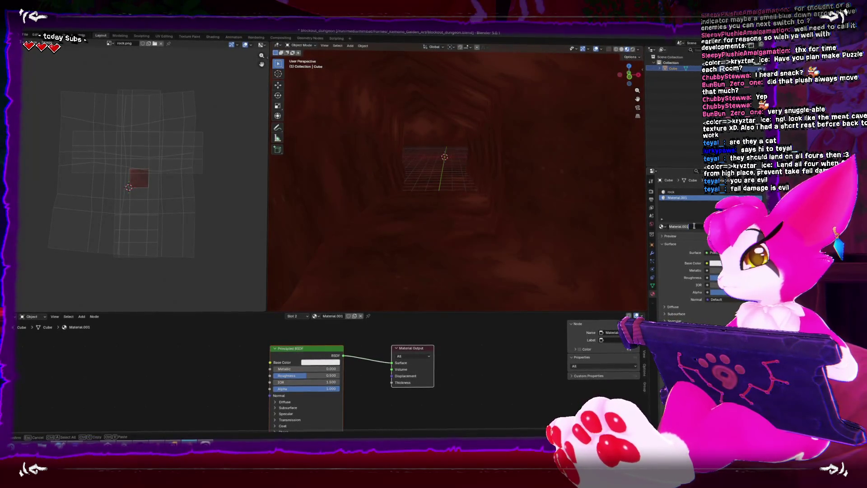
text(path)
key(Return)
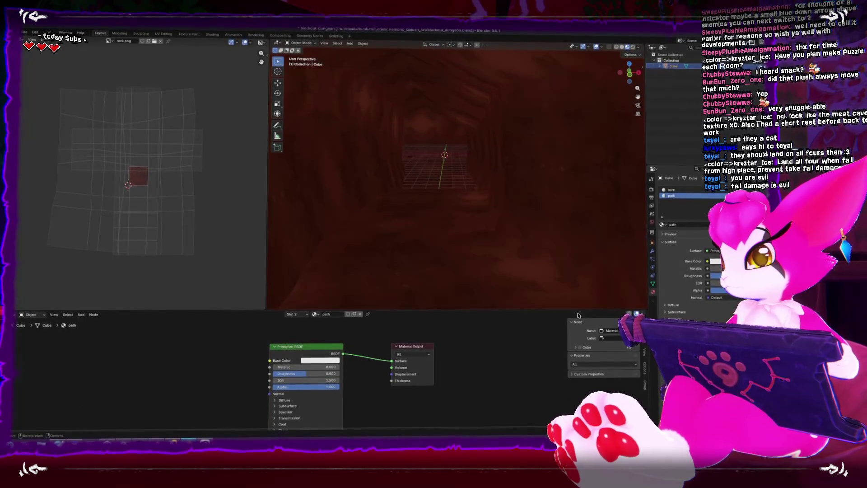
Replace the Principled BSDF with an Image Texture node wired straight into the Surface output.
click(325, 349)
key(x)
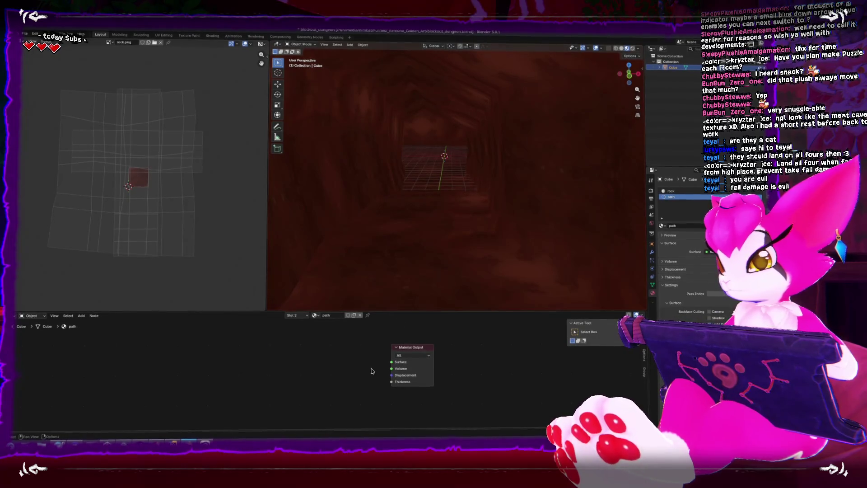
key(shift+a)
mouse_move(246, 375)
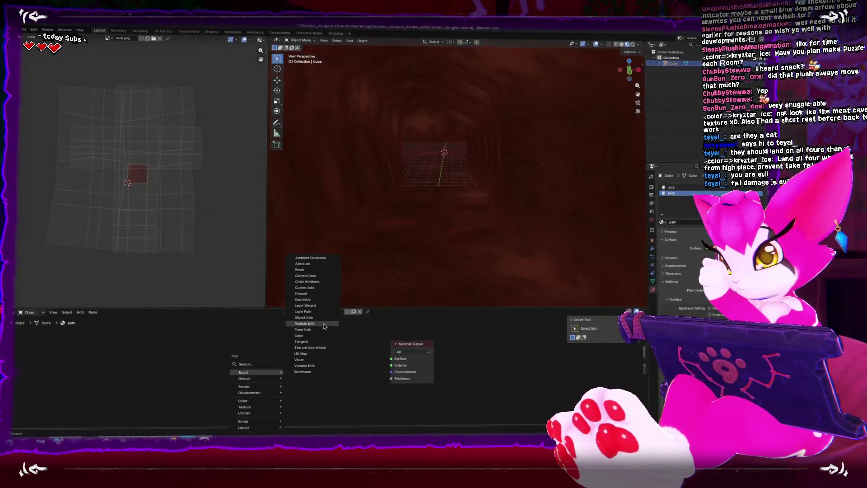
click(324, 326)
key(Escape)
key(shift+a)
text(tex)
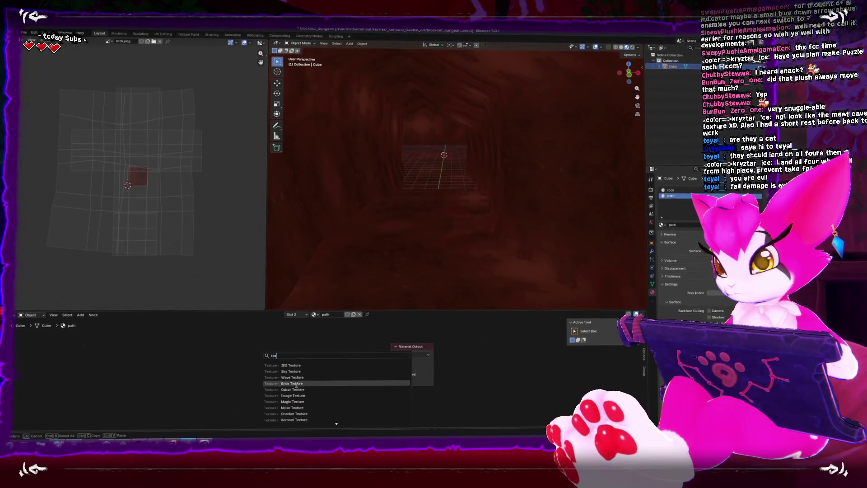
click(293, 396)
click(284, 355)
drag(324, 360, 330, 363)
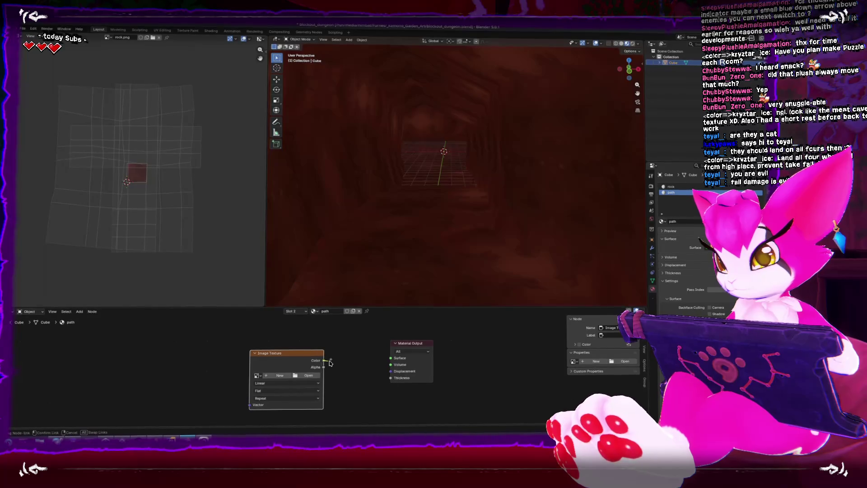
drag(387, 359, 390, 358)
Load path.png from the Dungeon folder into the Image Texture node.
click(308, 375)
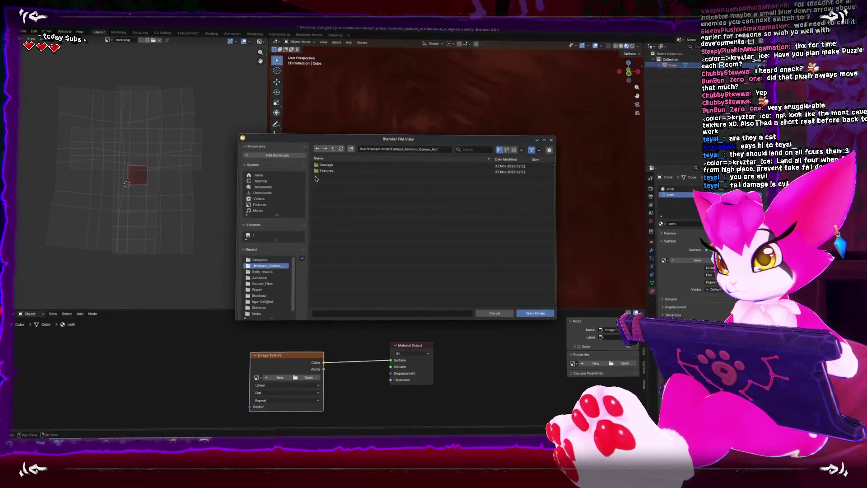
click(259, 260)
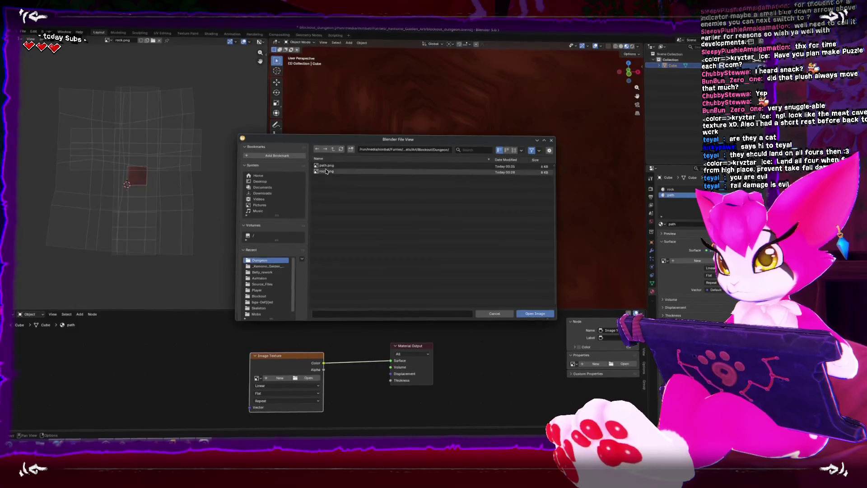
double_click(326, 167)
key(Tab)
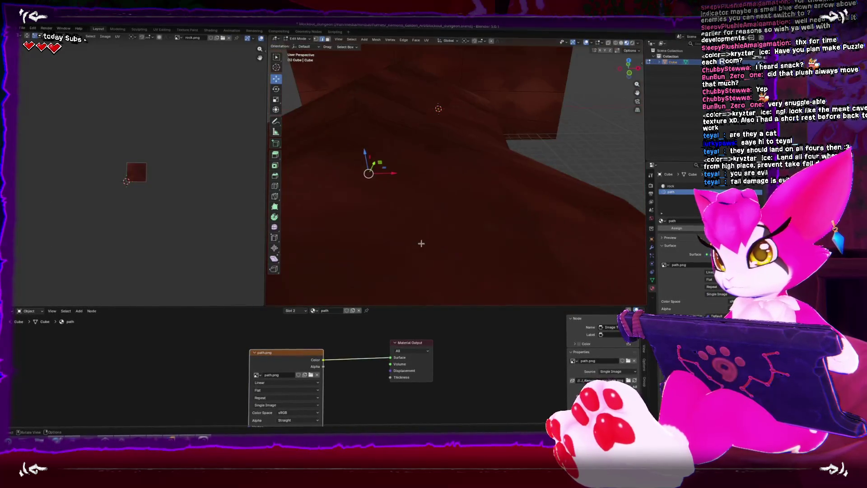
Select the strip of floor faces along the tunnel path.
click(423, 178)
key(KP_Decimal)
mouse_move(486, 222)
mouse_down()
mouse_move(387, 170)
mouse_move(610, 166)
mouse_up()
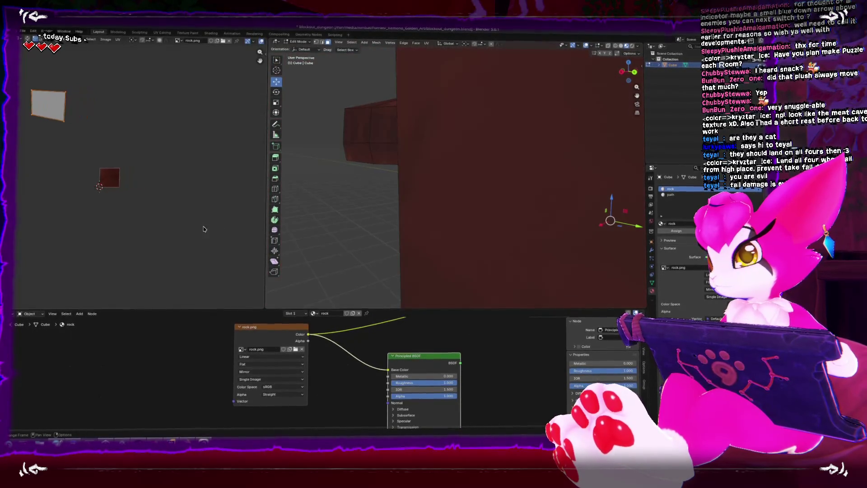
mouse_move(444, 178)
mouse_down()
mouse_move(473, 191)
mouse_move(507, 140)
mouse_up()
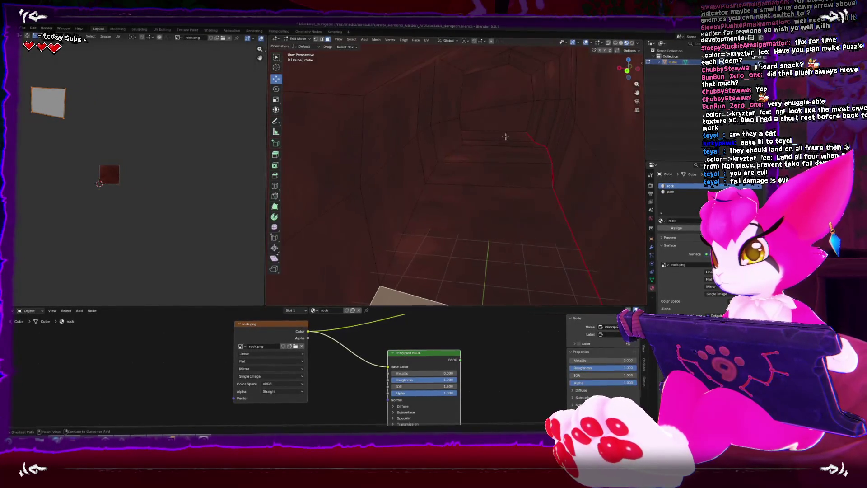
ctrl+click(494, 140)
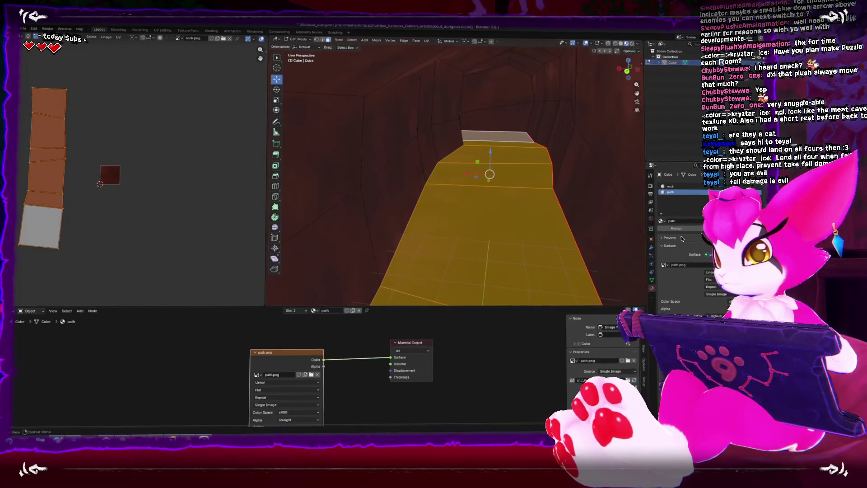
Move and rotate the floor UV strip onto the path image, previewing without overlays.
key(shift+space)
key(t)
key(shift+space)
click(85, 172)
drag(78, 174, 141, 175)
click(80, 81)
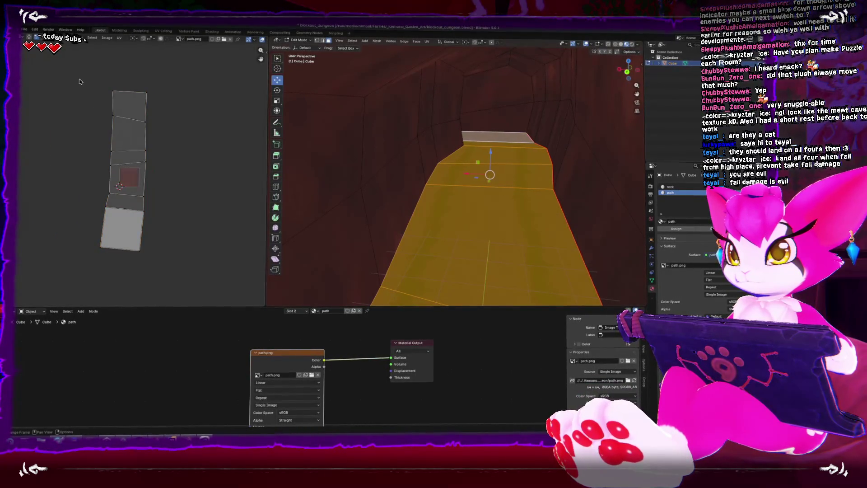
key(a)
key(r)
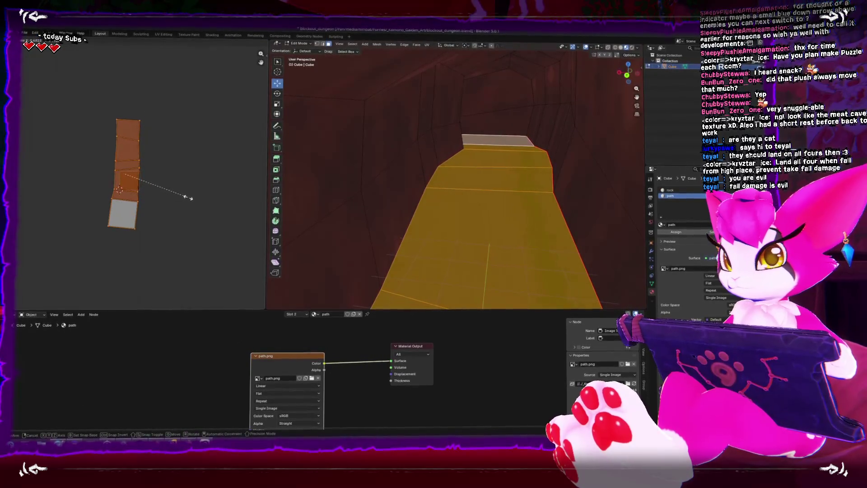
drag(145, 176, 152, 175)
click(174, 190)
click(586, 45)
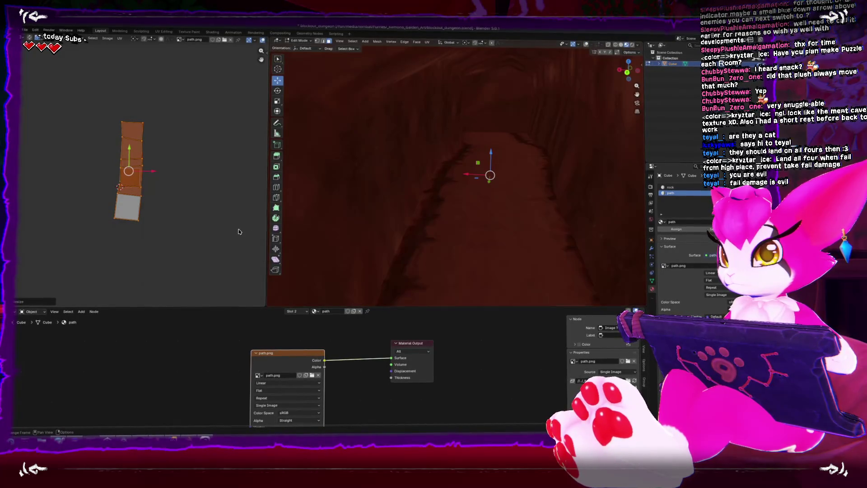
Reposition and slightly shrink the whole UV strip over the path texture.
key(g)
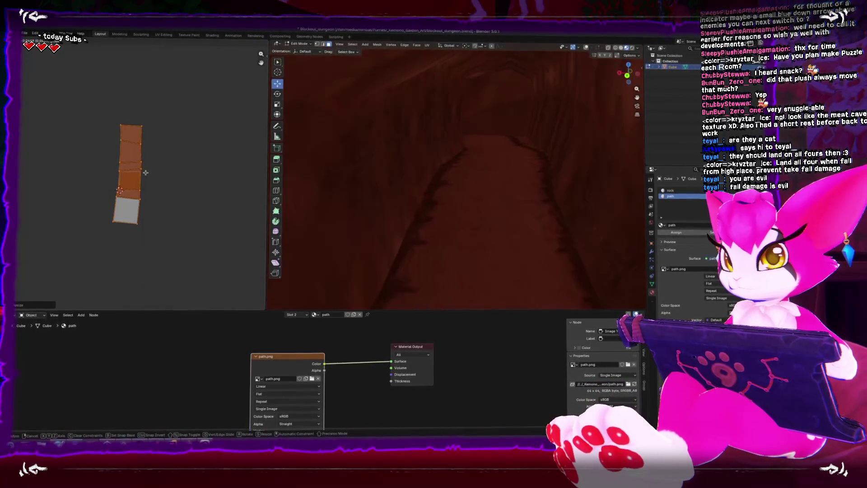
click(84, 122)
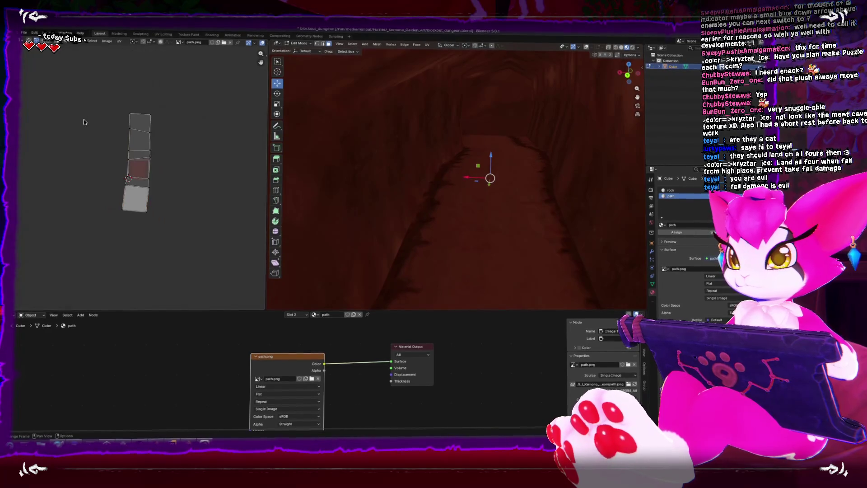
key(a)
key(s)
click(139, 246)
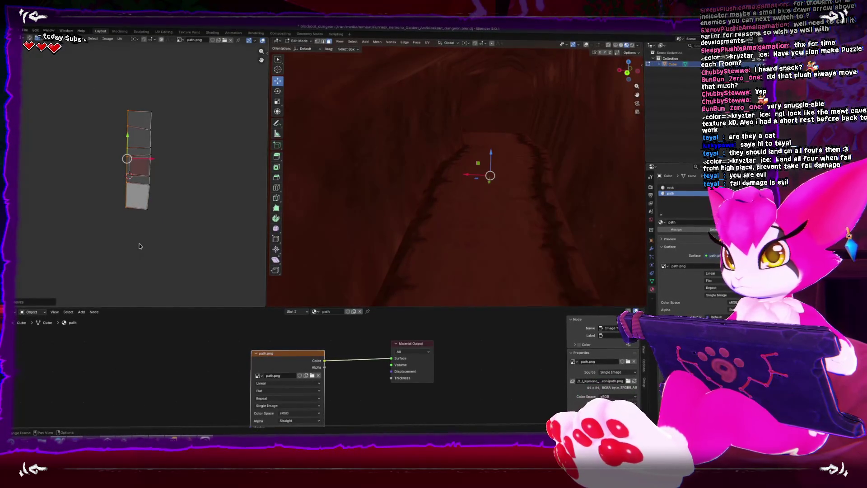
scroll(146, 175, up, 4)
key(g)
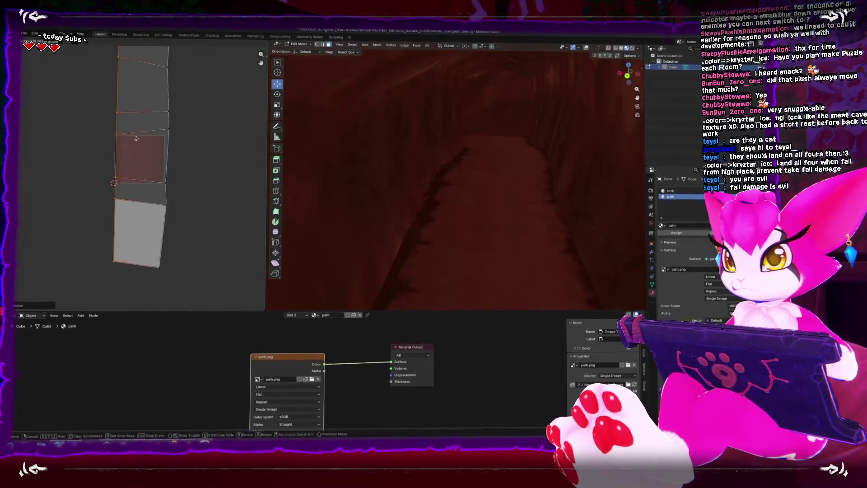
click(135, 139)
scroll(138, 142, down, 2)
Scale the right edge of the UV strip, then bring path.png in Clip Studio Paint forward.
drag(143, 75, 186, 256)
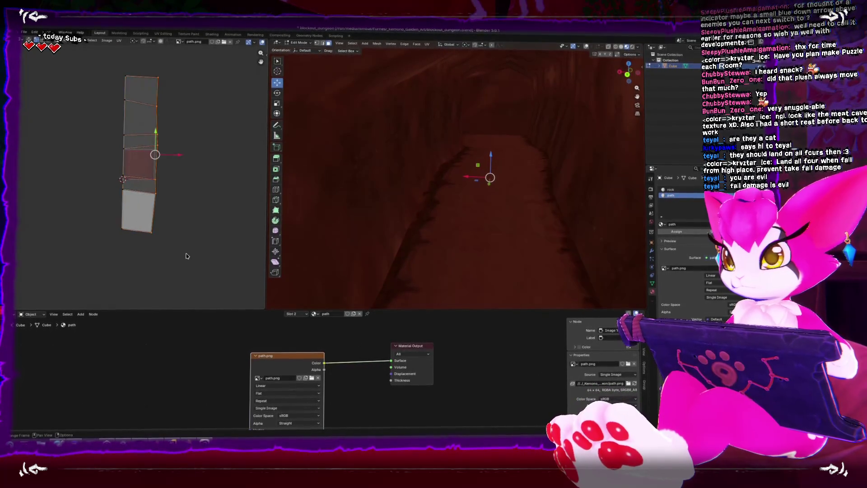
key(s)
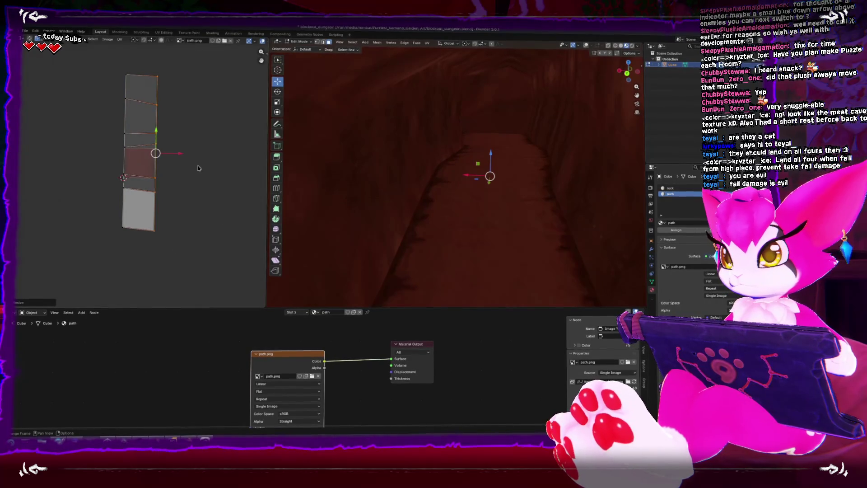
scroll(198, 168, up, 2)
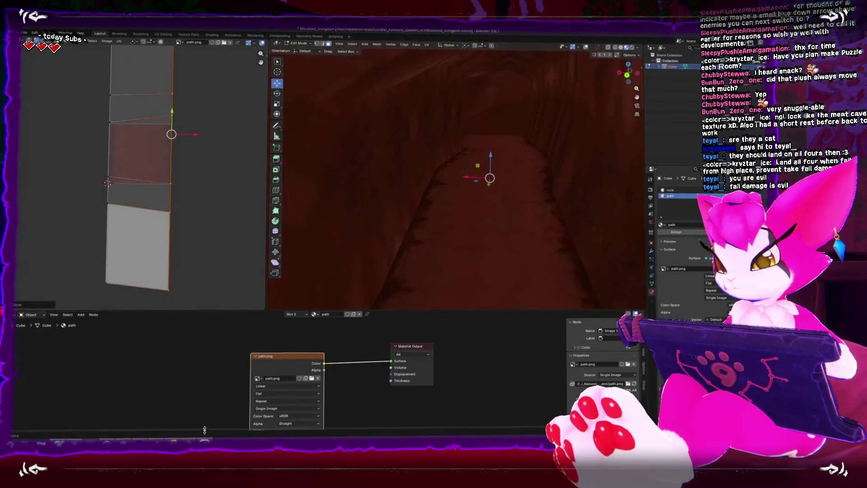
mouse_move(205, 440)
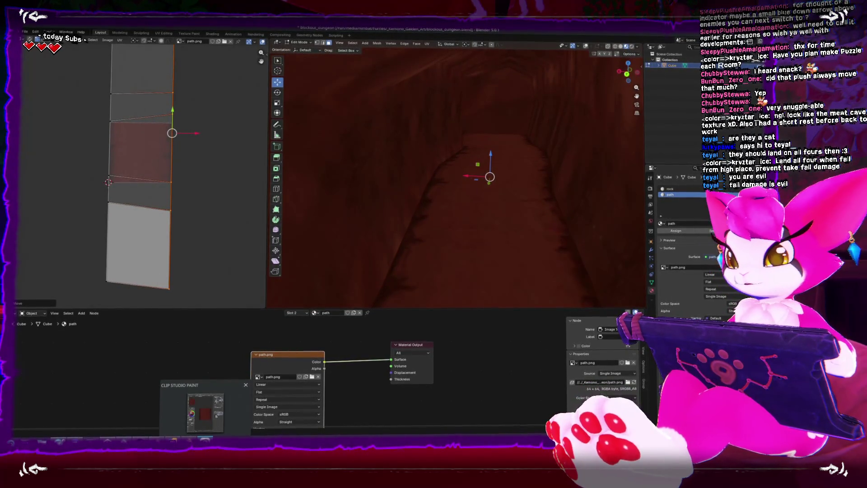
click(206, 413)
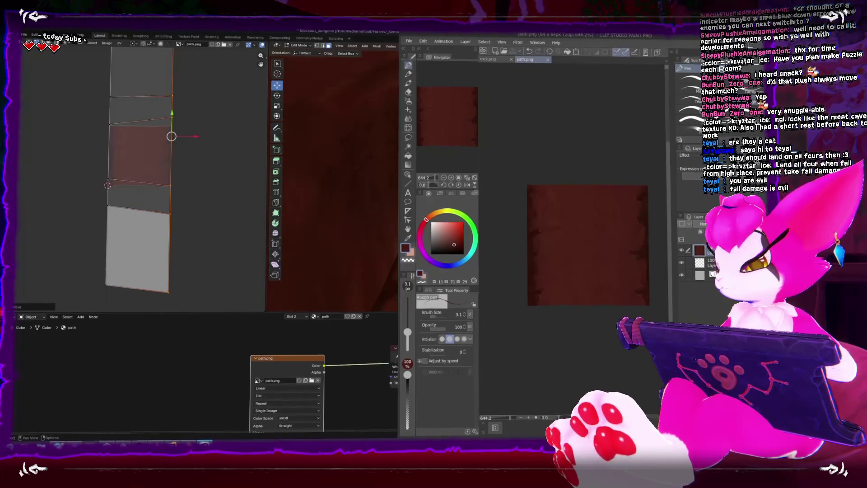
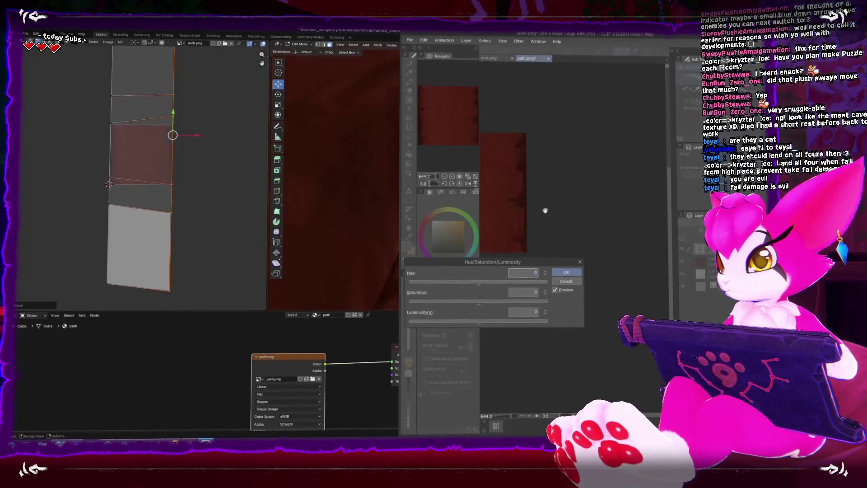
Brighten the red path texture to luminosity 61 with saturation -44.
drag(606, 178, 616, 170)
click(540, 320)
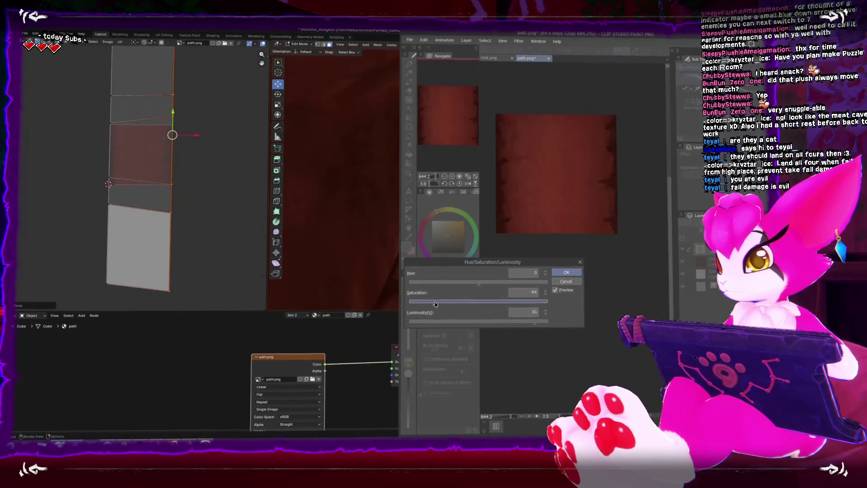
click(567, 274)
Save the texture over the existing path.png, accepting the layer-information warning.
key(ctrl+shift+s)
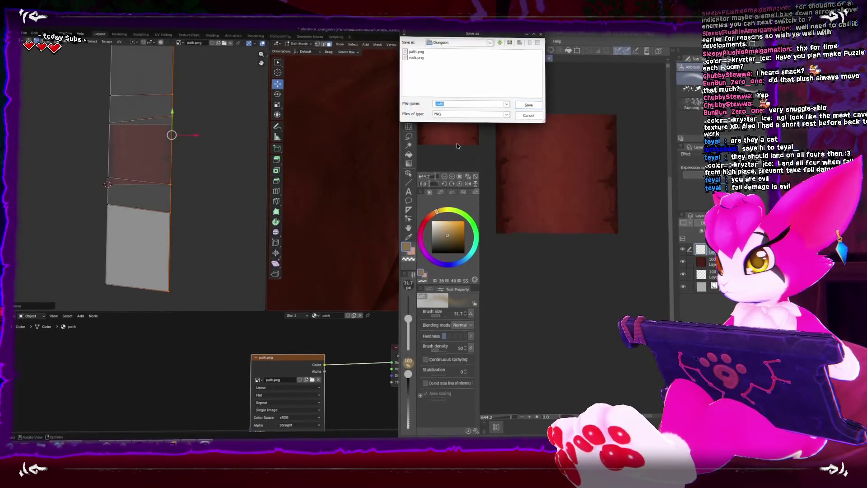
double_click(416, 56)
click(386, 243)
click(429, 181)
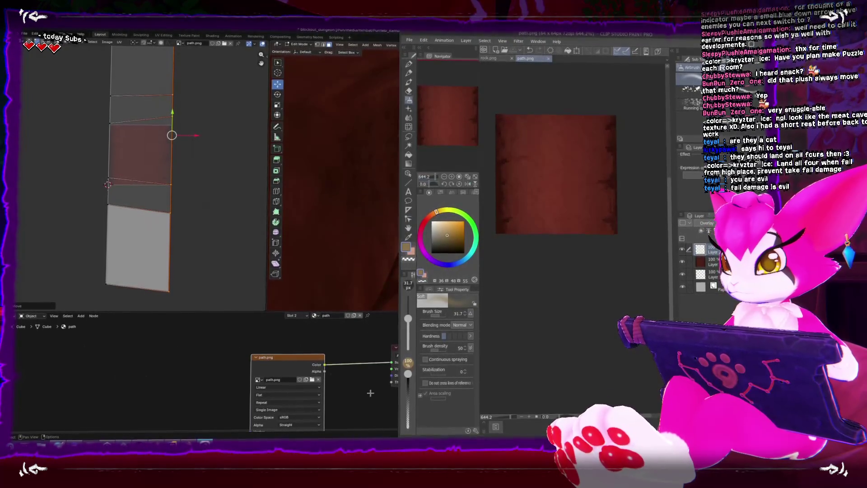
click(393, 262)
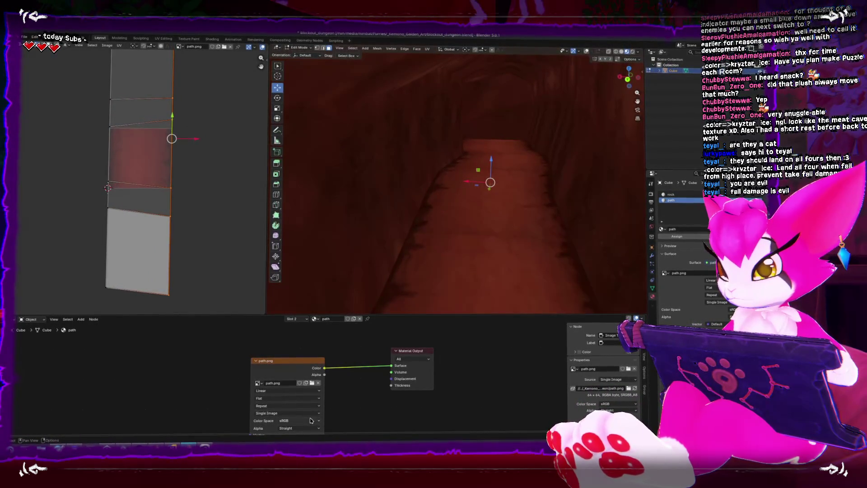
Set the path Image Texture's extension to Mirror and return to Object Mode.
click(294, 406)
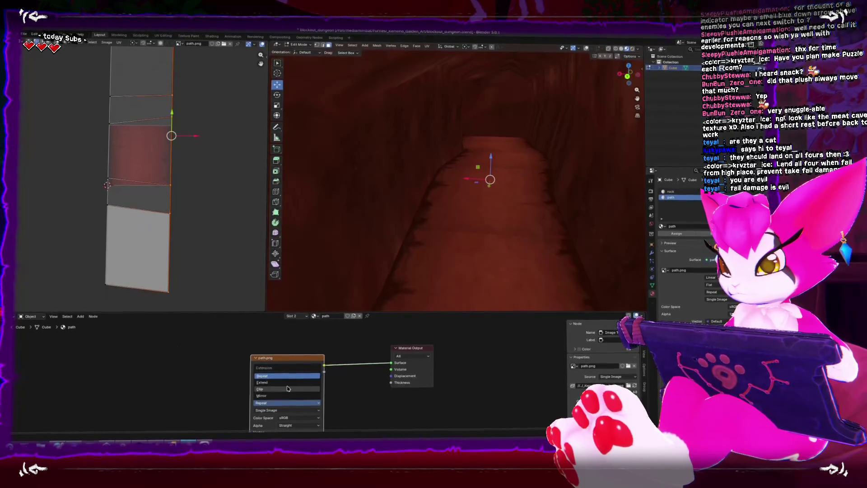
click(288, 395)
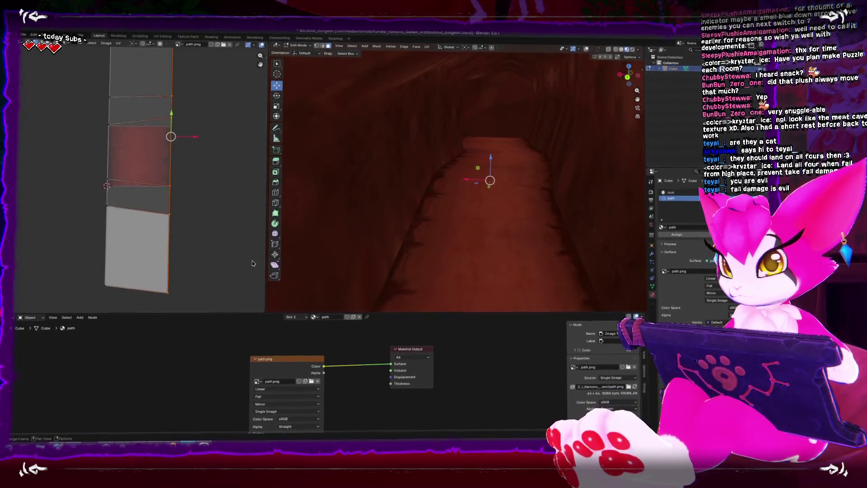
key(Tab)
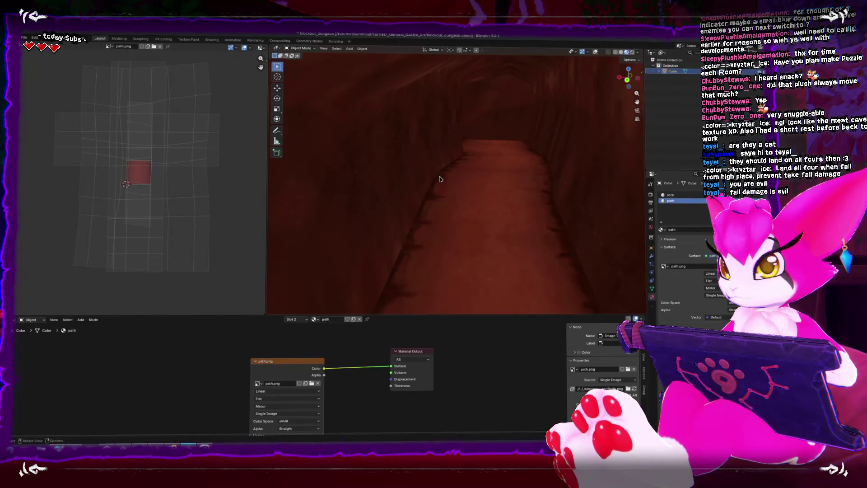
Export the dungeon as FBX, overwriting Dungeon_Blockout.fbx.
click(24, 37)
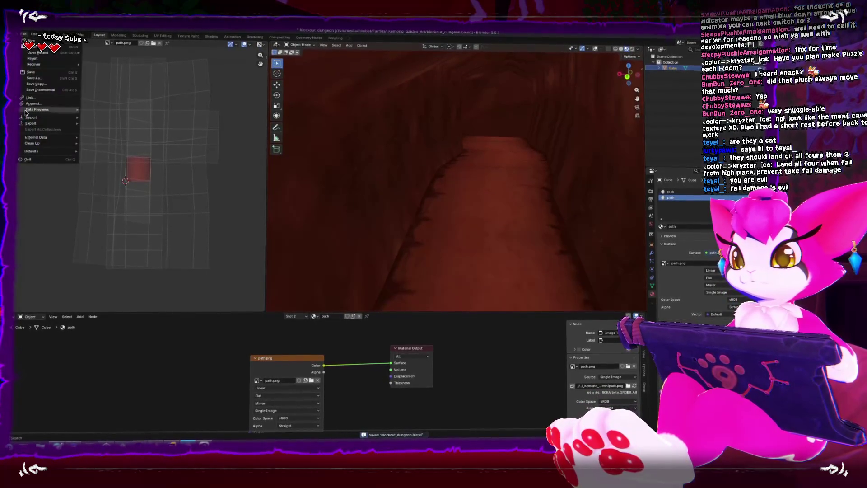
mouse_move(55, 123)
click(109, 168)
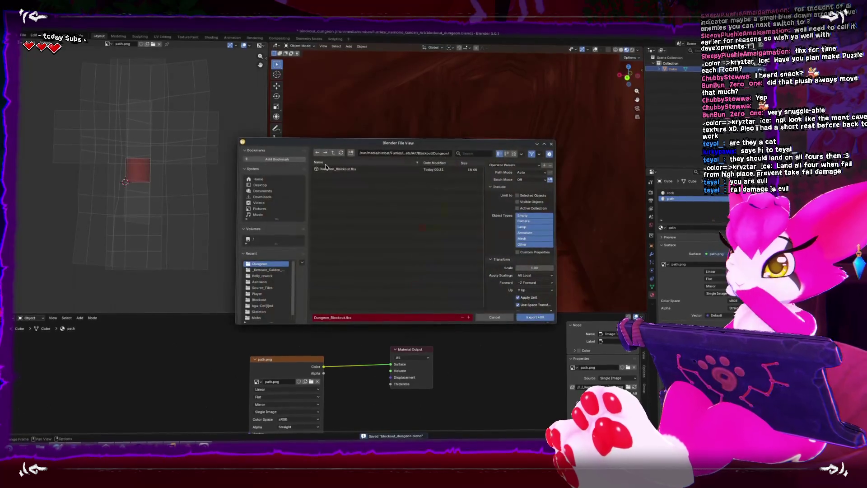
double_click(325, 171)
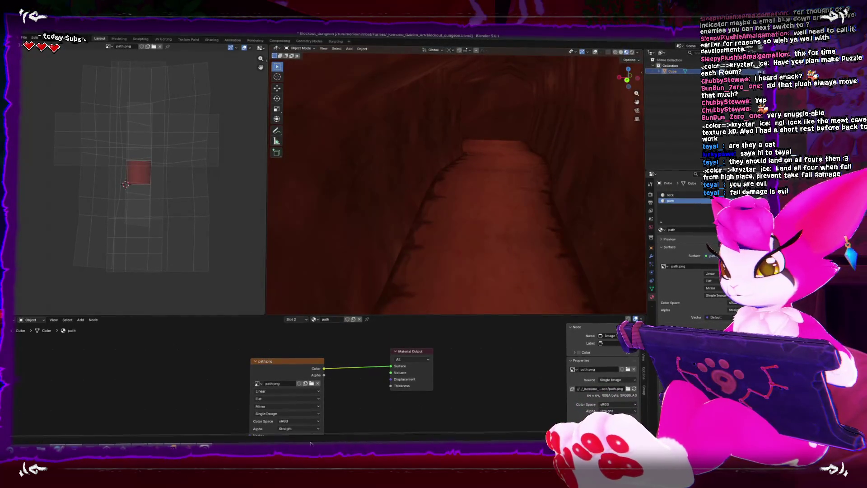
key(alt+Tab)
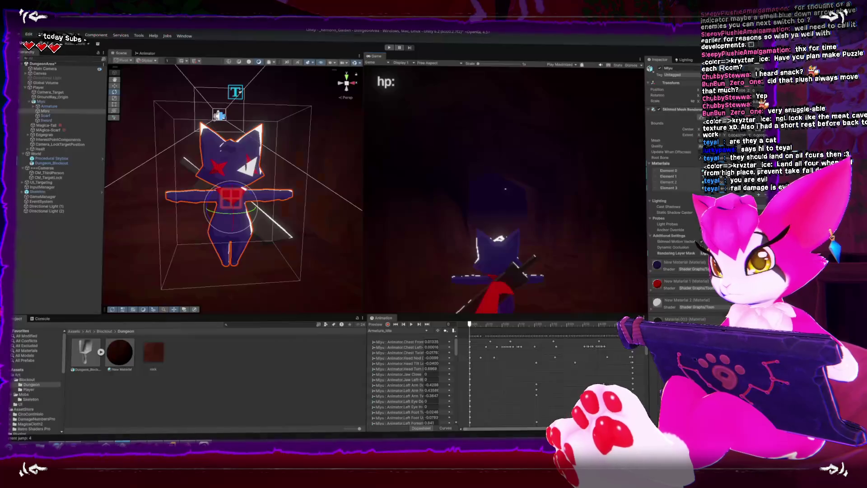
Rename New Material to 'rock' and duplicate it as a 'path' material.
click(133, 363)
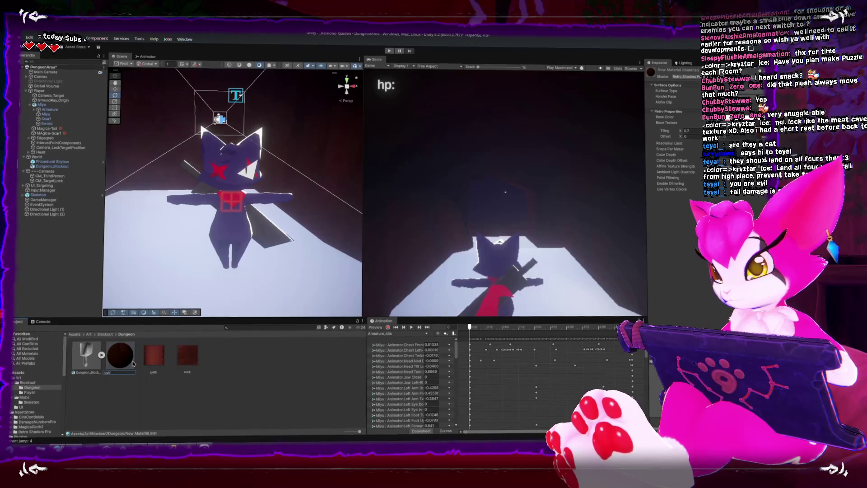
key(Return)
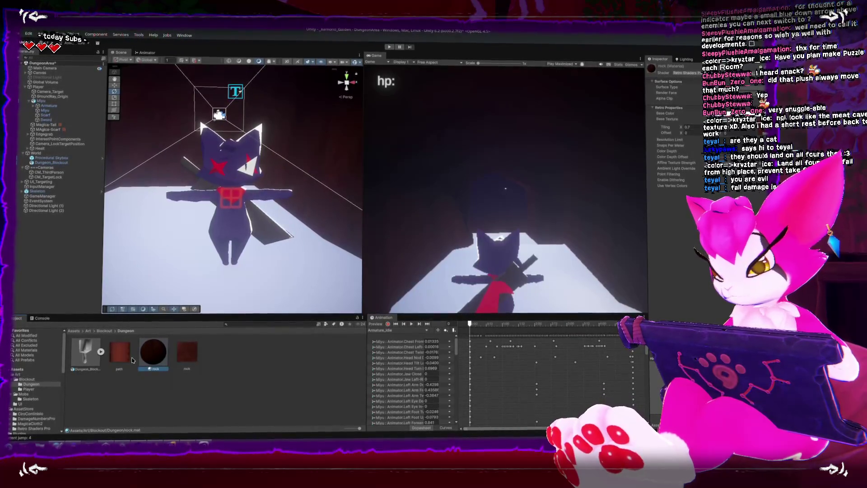
key(ctrl+d)
text(path)
key(Return)
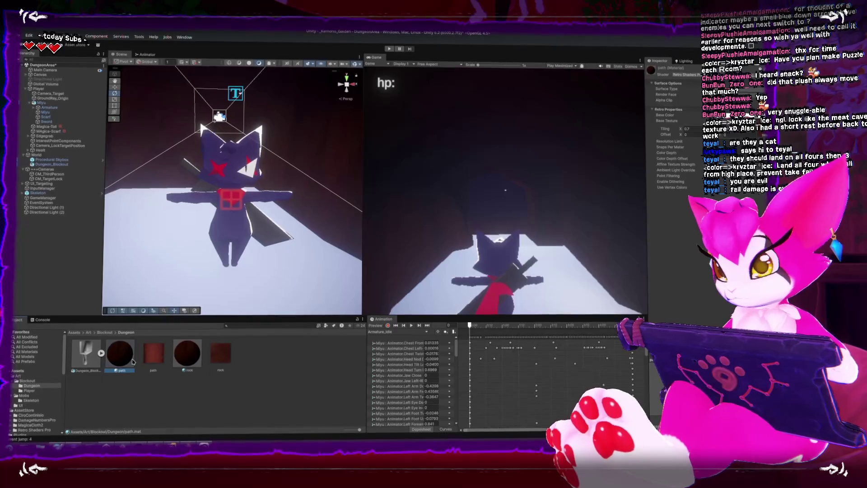
Apply the path material to the dungeon model with Tiling X 1 and start Play mode.
drag(121, 353, 191, 246)
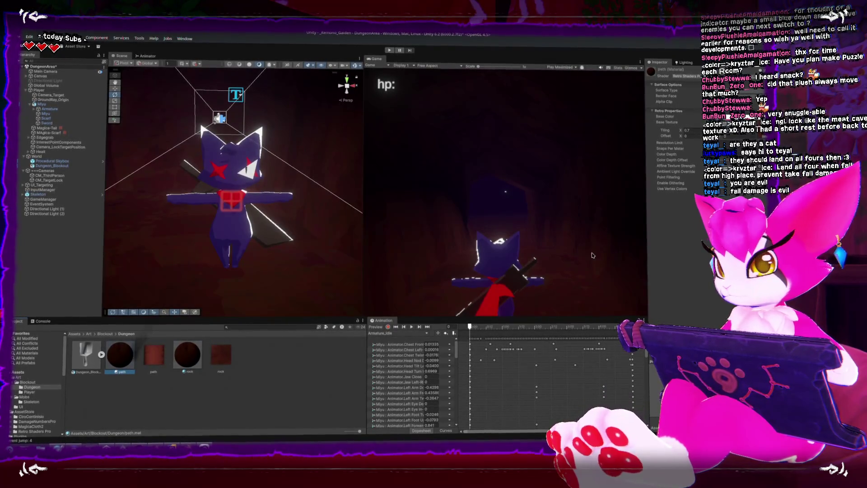
text(1)
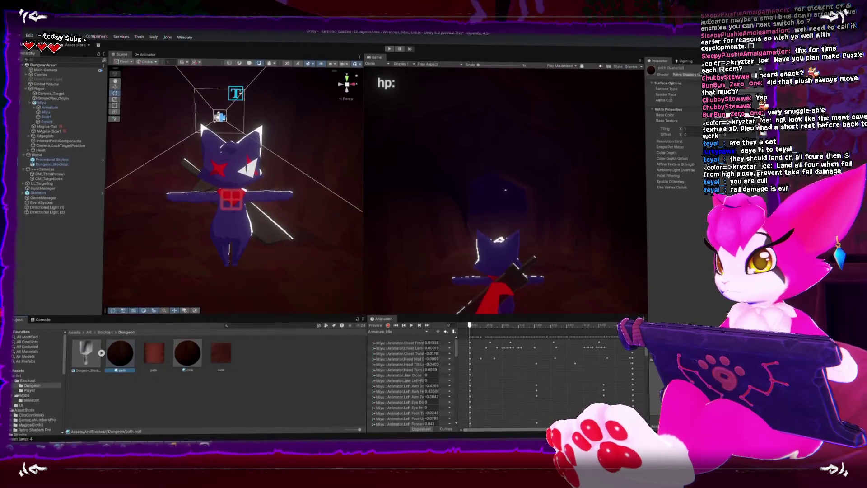
key(ctrl+p)
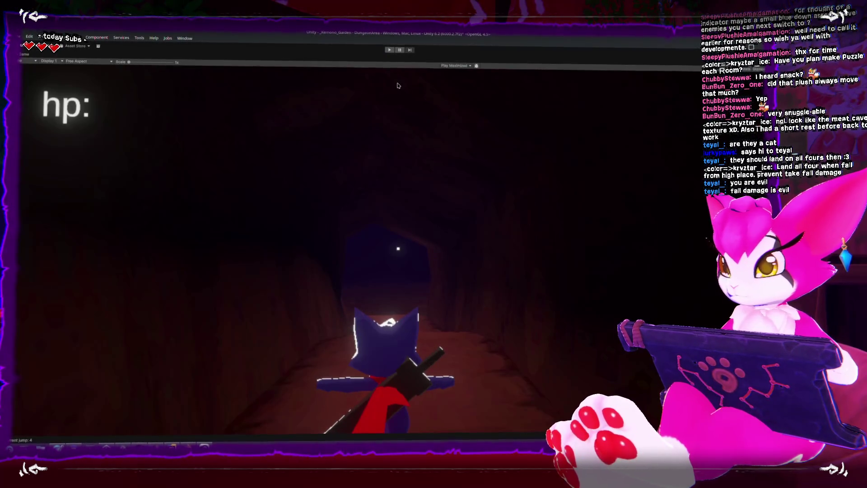
Run the cat down the tunnel, jump, swing the sword, and enter the dark chamber.
click(391, 51)
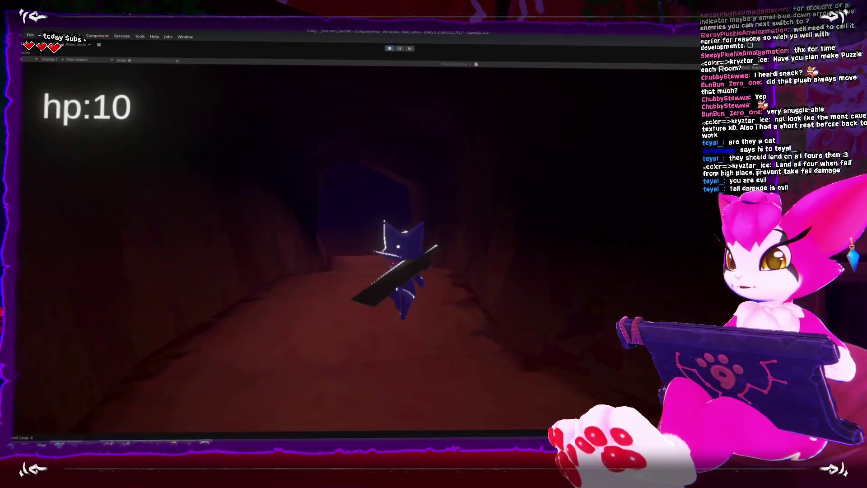
key(w)
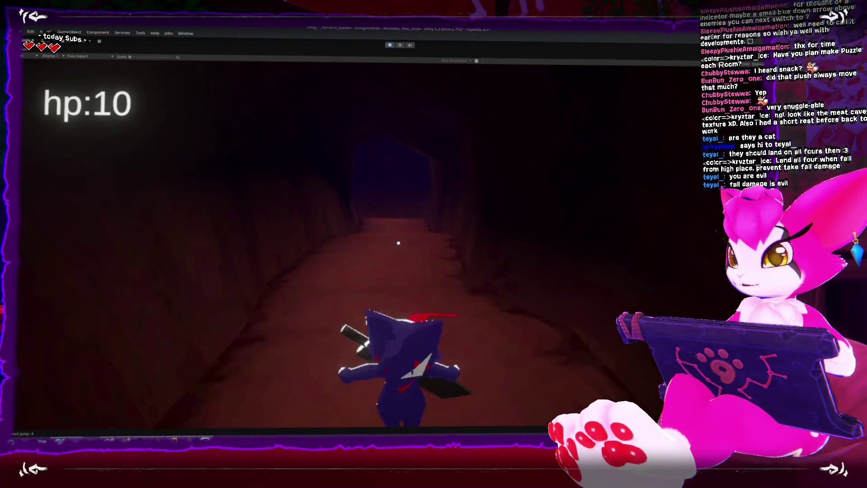
key(s)
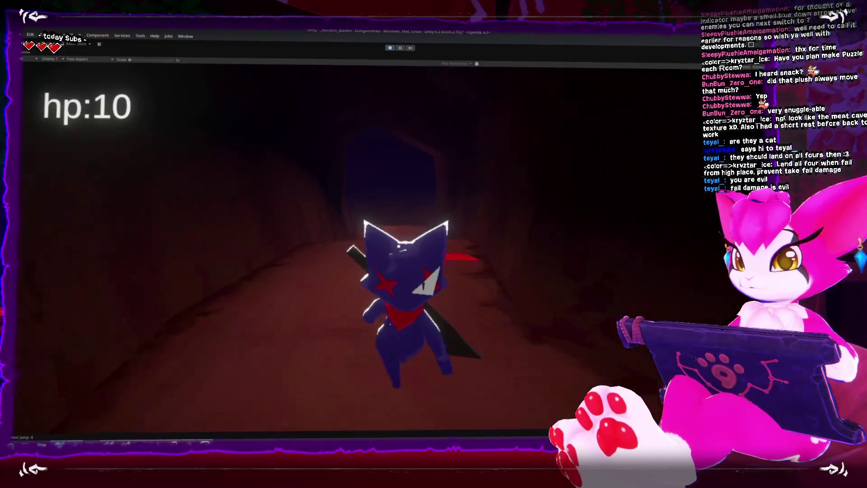
key(space)
key(w)
click(398, 246)
click(398, 246)
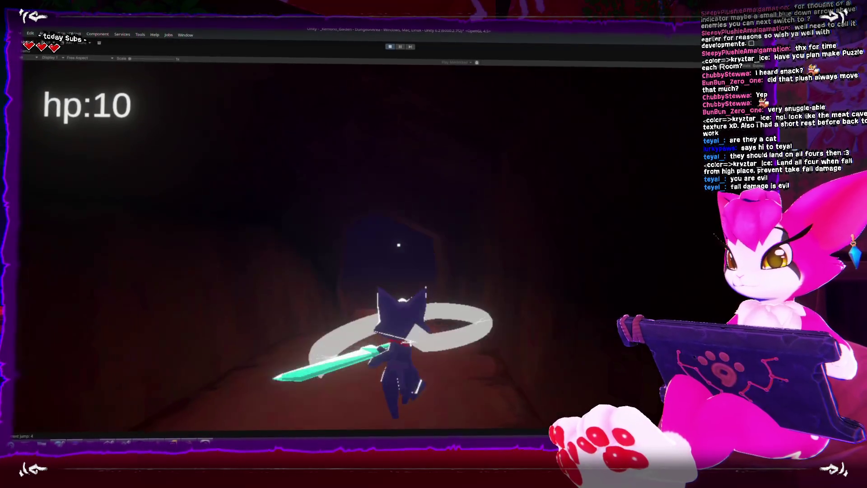
key(w)
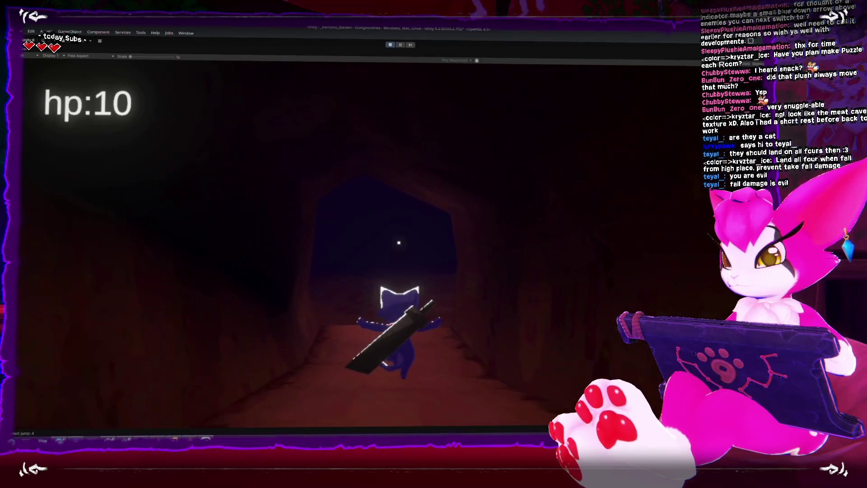
key(w)
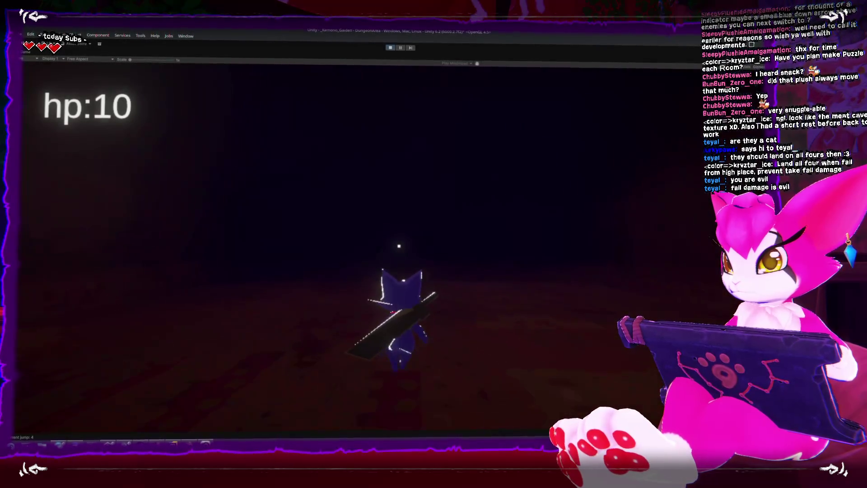
Walk the cat back through the red cave tunnel into the dark room, then stop the game.
key(w)
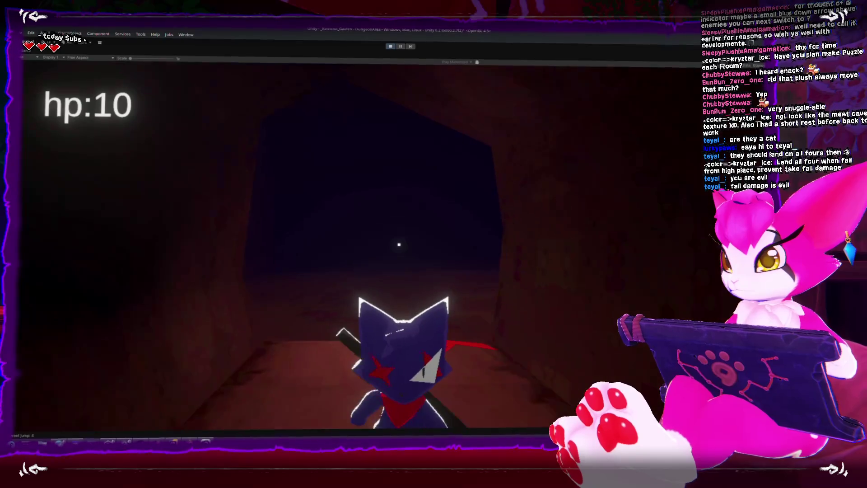
key(w)
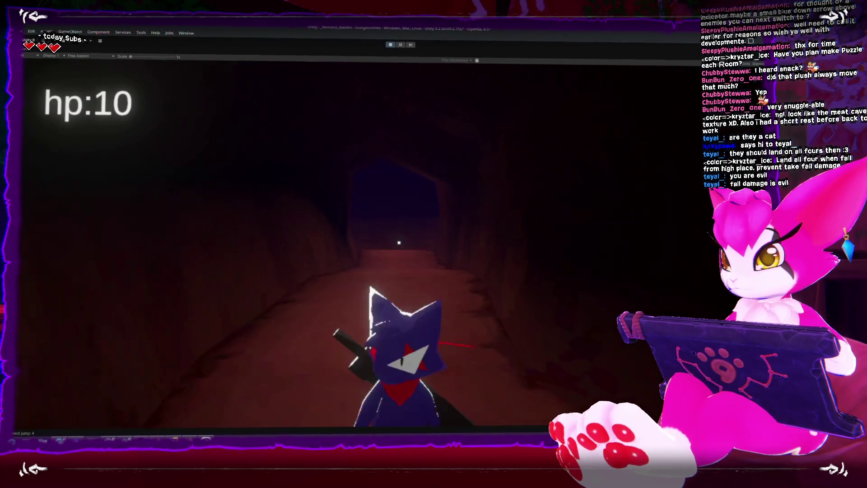
key(w)
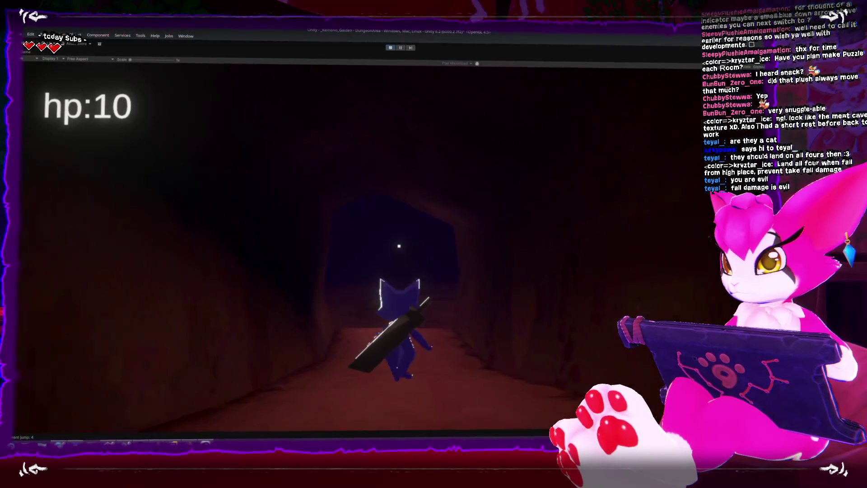
key(w)
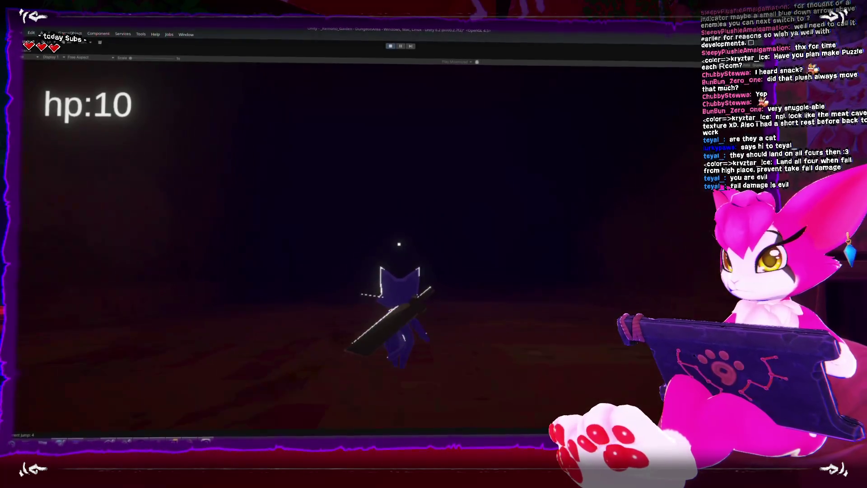
key(s)
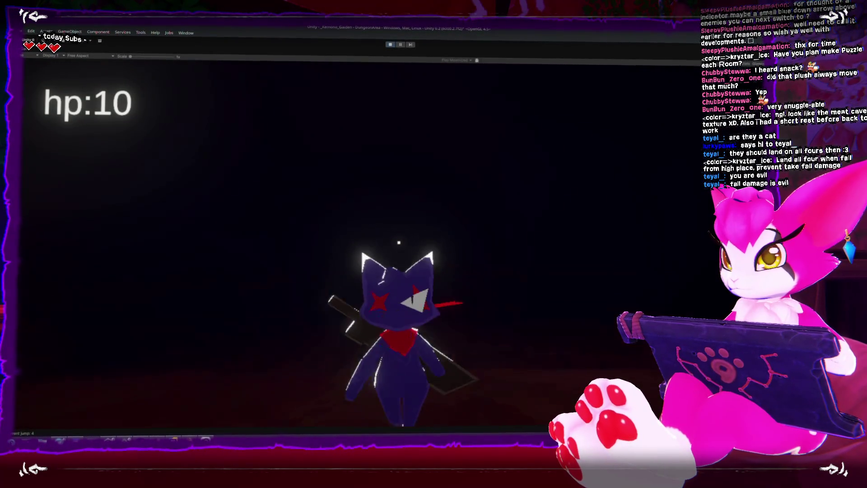
key(w)
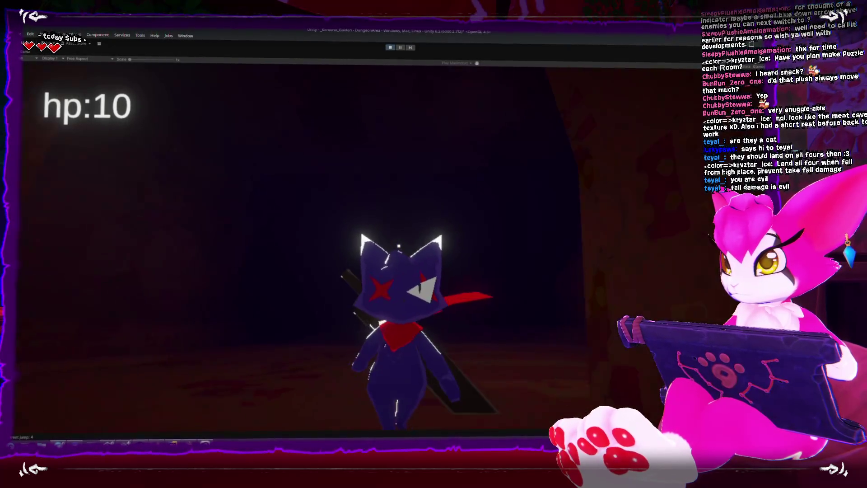
key(s)
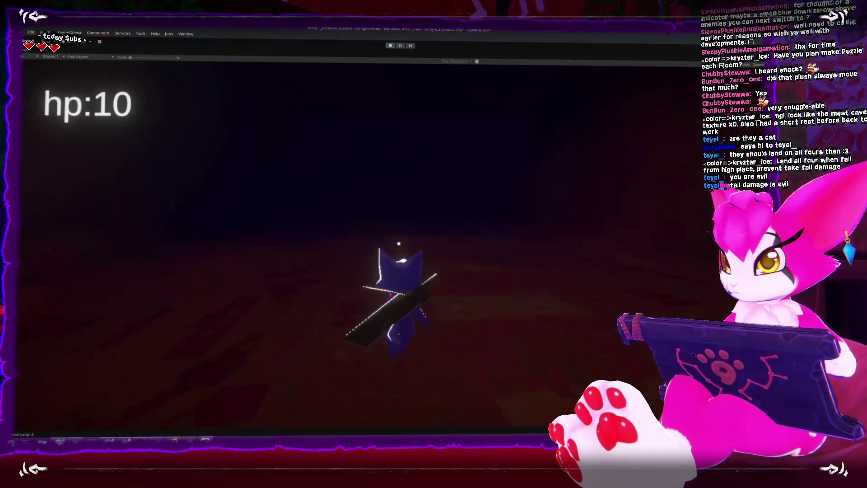
key(w)
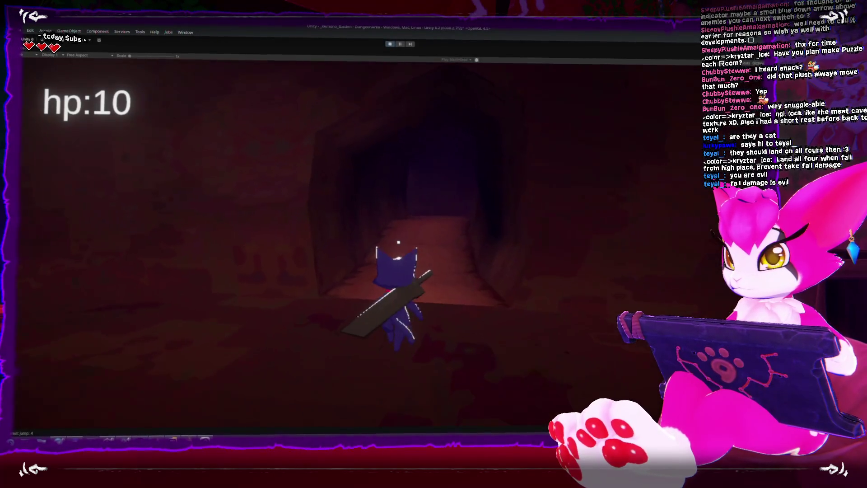
key(d)
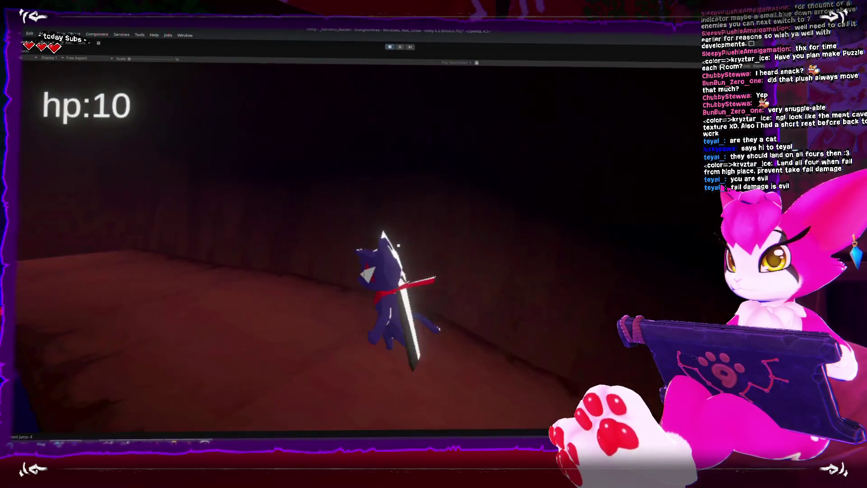
key(w)
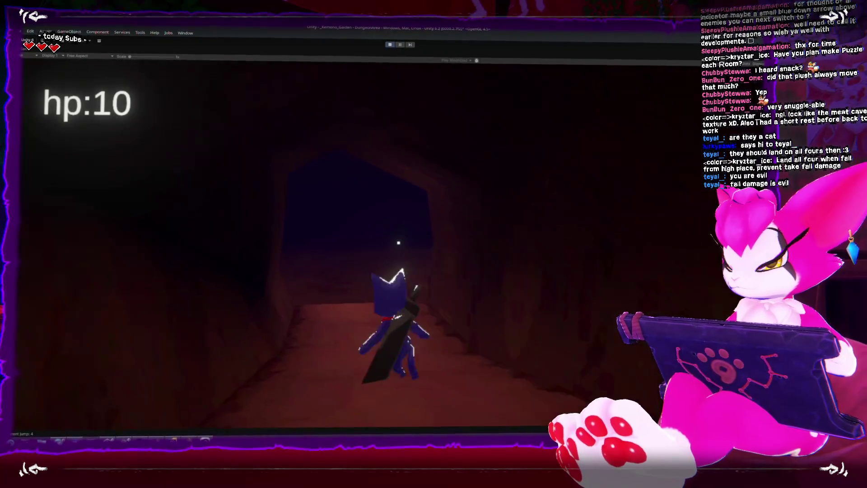
key(w)
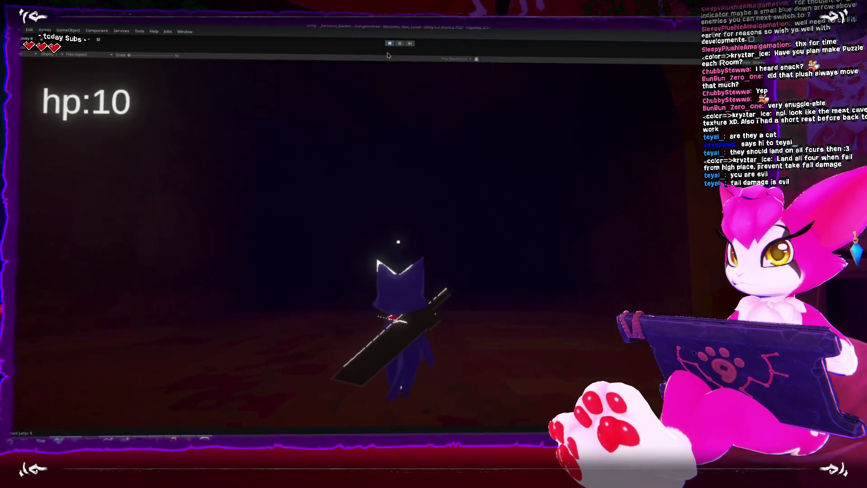
key(ctrl+p)
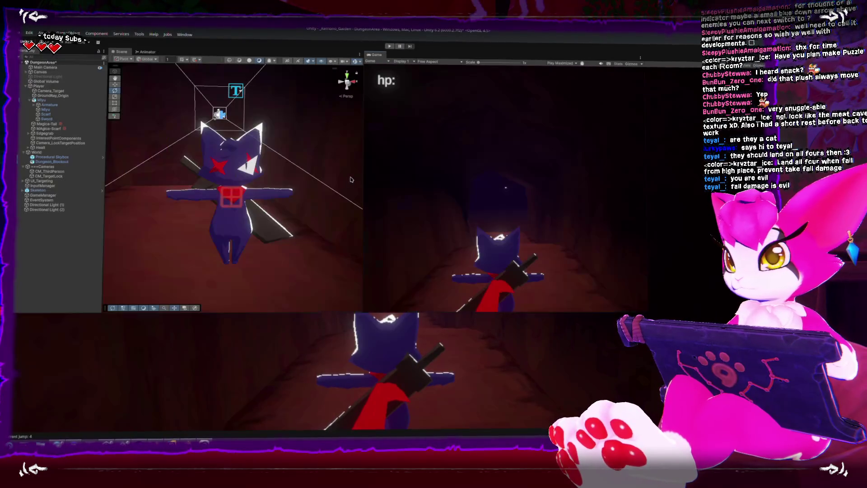
Orbit to the Skeleton, duplicate it further along the cave, and run the game.
scroll(278, 146, down, 10)
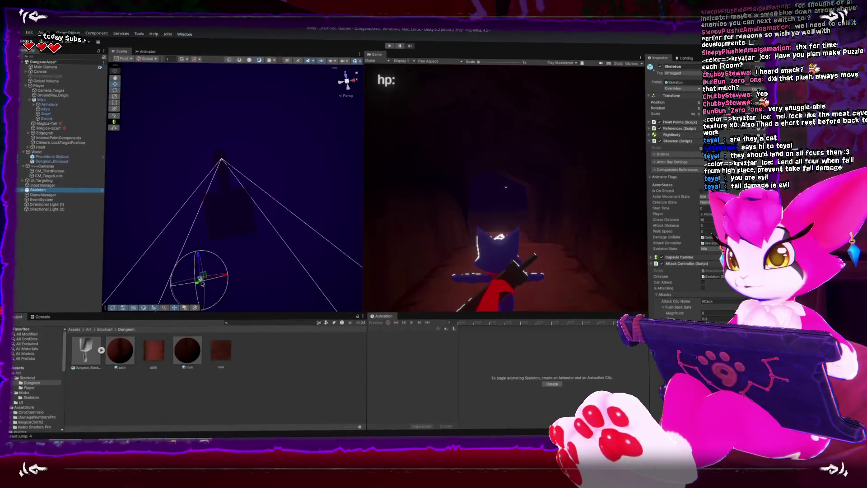
scroll(226, 219, up, 10)
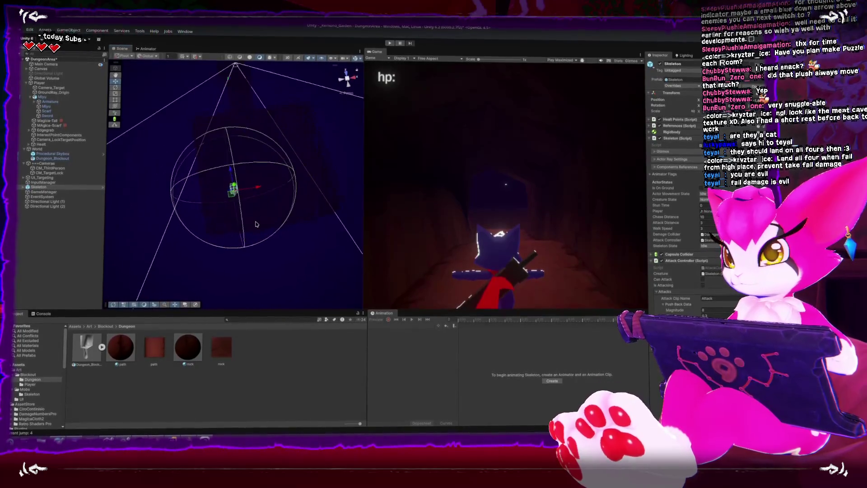
mouse_move(229, 212)
mouse_down()
mouse_move(242, 236)
mouse_move(281, 187)
mouse_up()
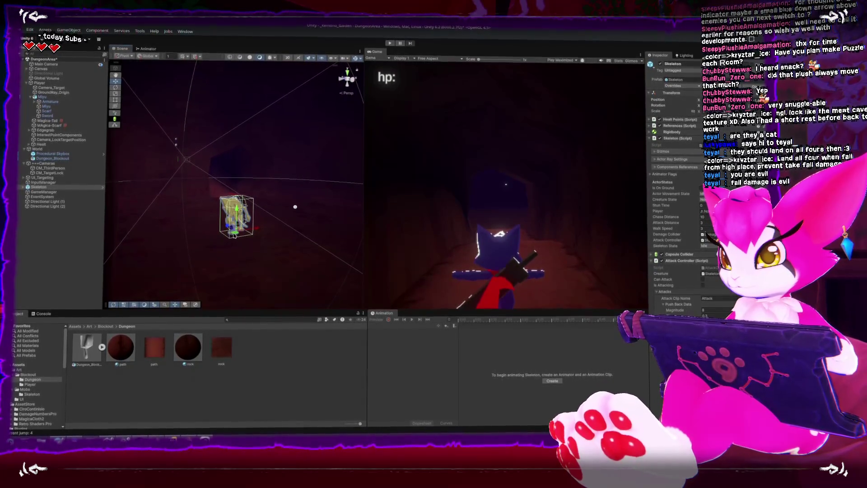
mouse_move(242, 194)
mouse_down()
mouse_move(217, 191)
mouse_move(339, 166)
mouse_move(342, 123)
mouse_move(268, 139)
mouse_move(310, 196)
mouse_move(316, 189)
mouse_up()
key(ctrl+d)
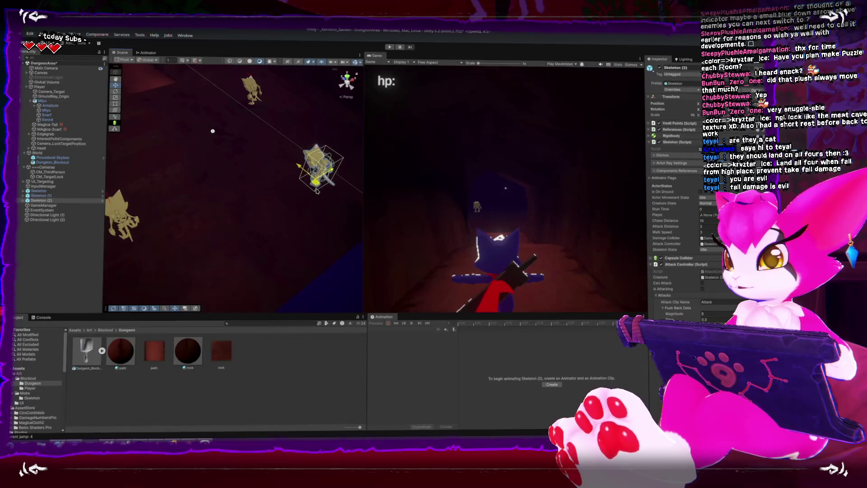
key(ctrl+p)
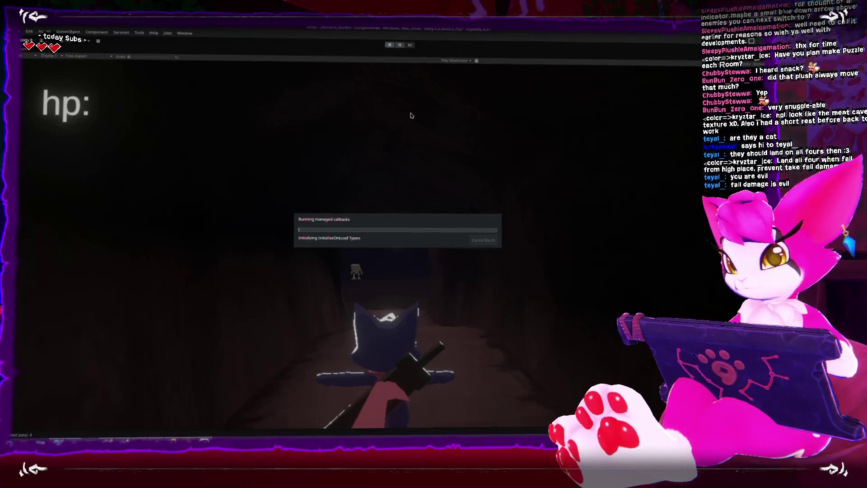
Advance on the skeleton and slash it repeatedly until it dies, then jump and attack.
key(w)
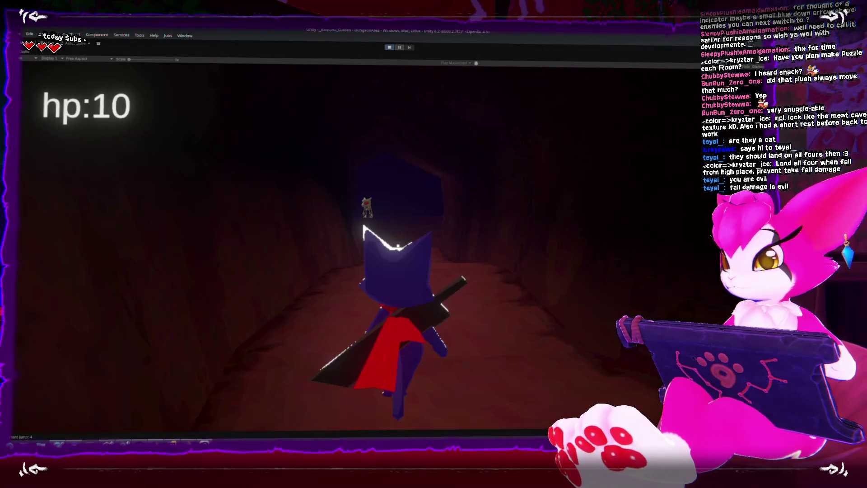
key(w)
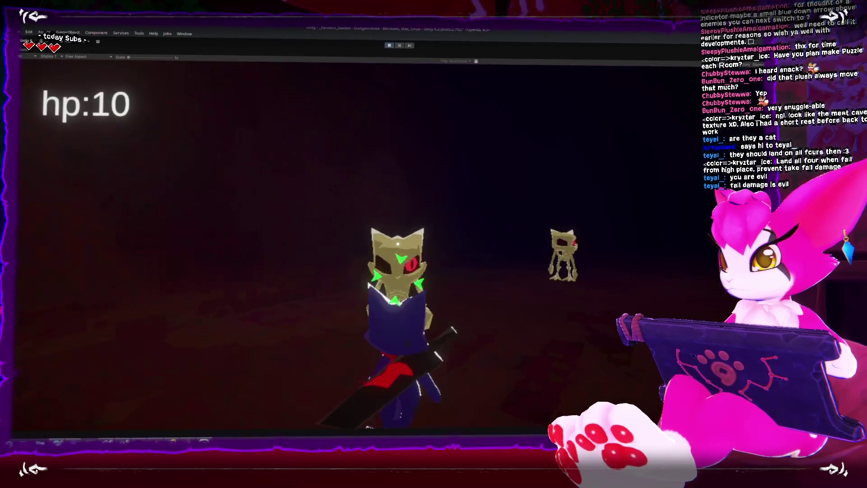
key(j)
key(j)
key(j)
key(j)
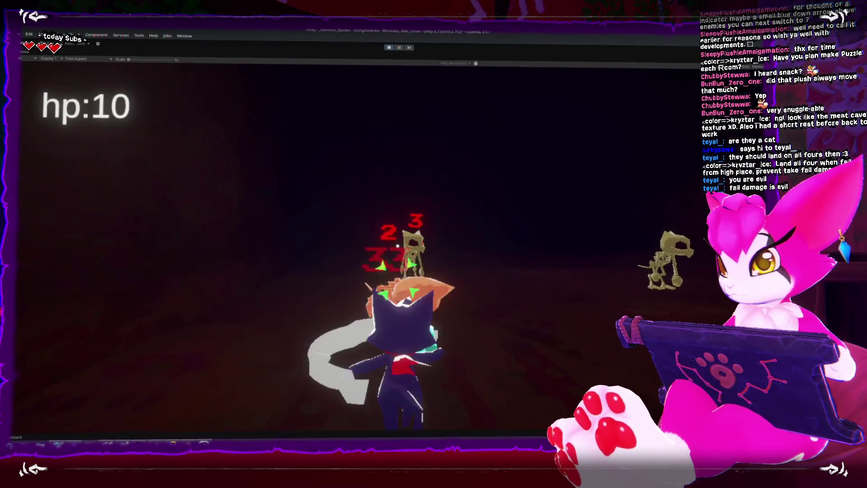
key(w)
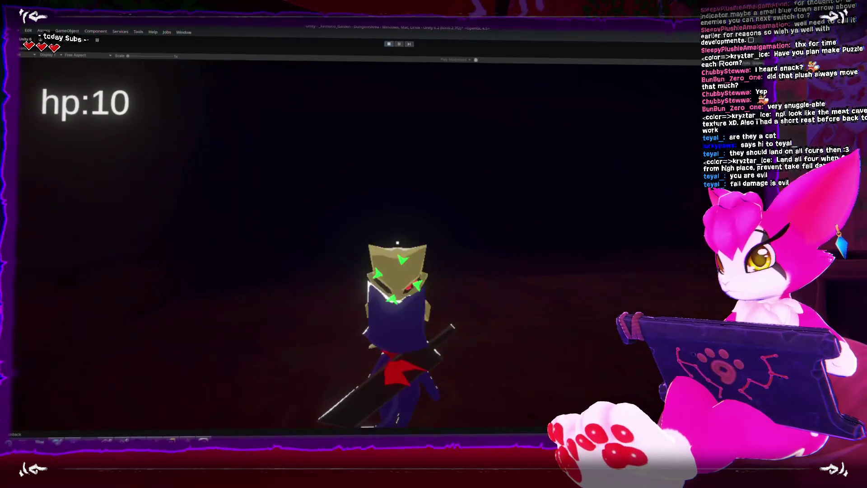
key(j)
key(j)
key(j)
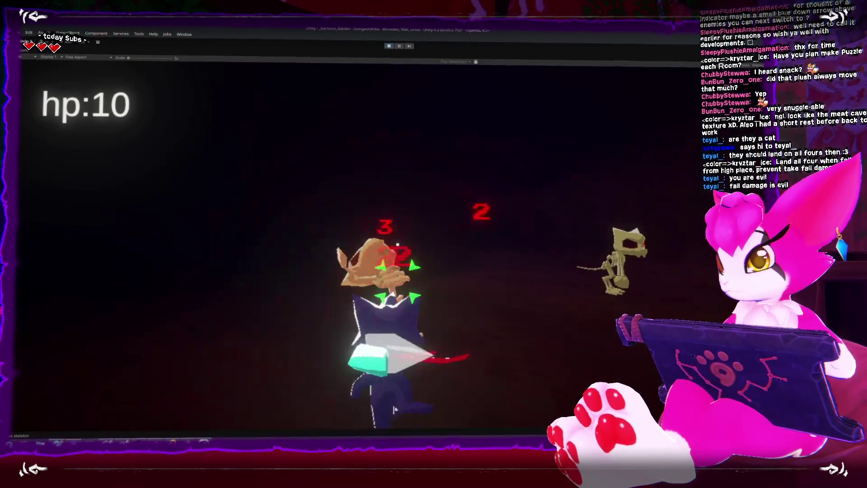
key(j)
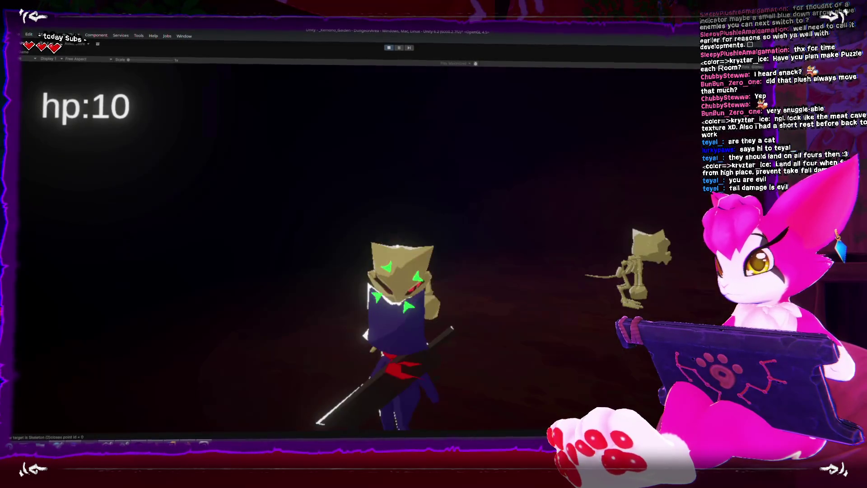
key(j)
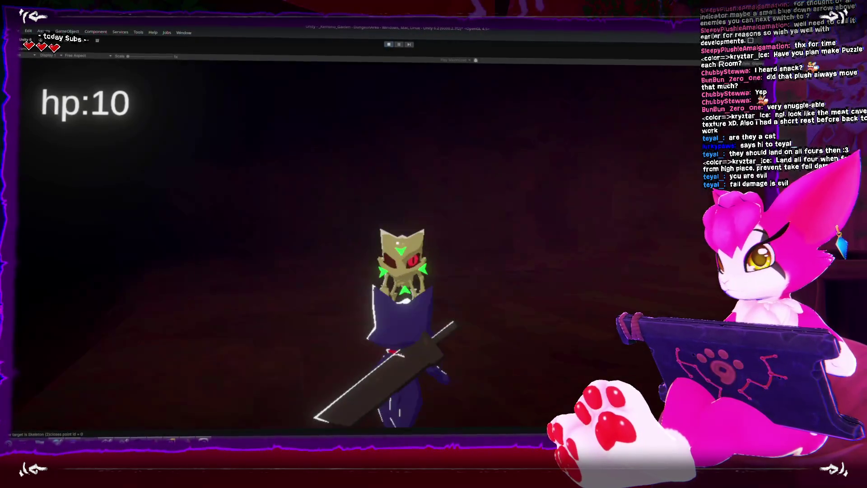
key(j)
key(j)
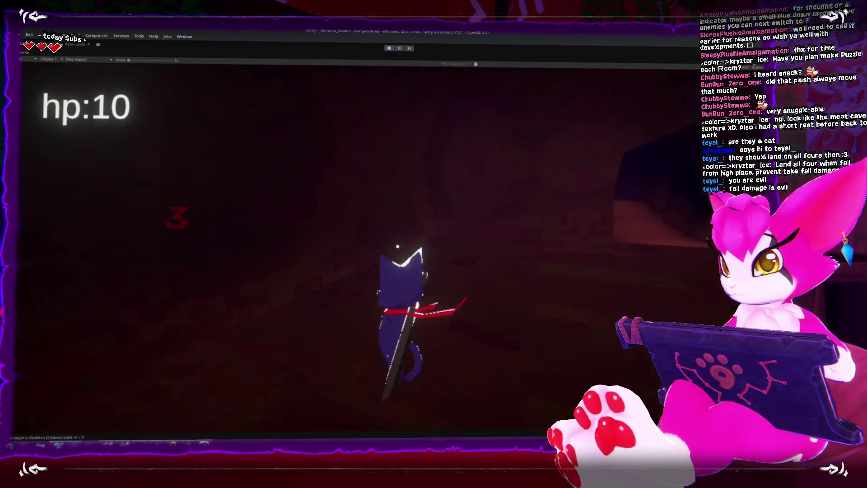
key(space)
key(space)
key(j)
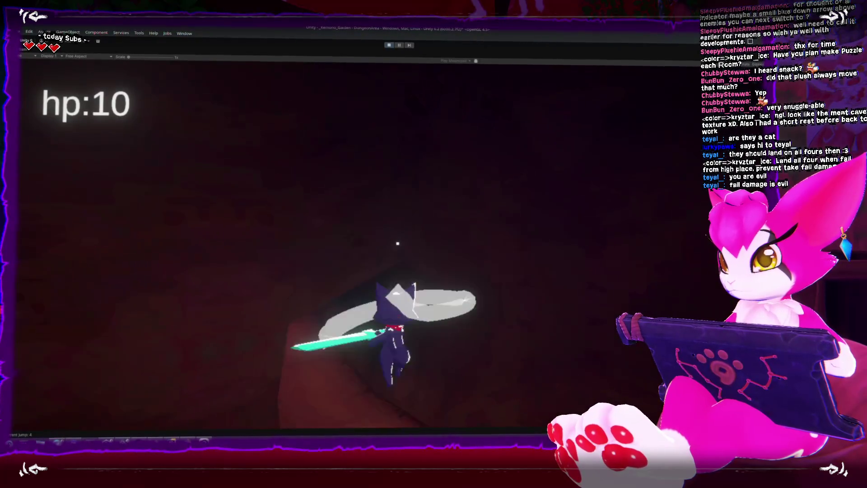
key(space)
key(space)
Run into the dark room, stop the game, and switch to the dungeon model in Blender.
key(w)
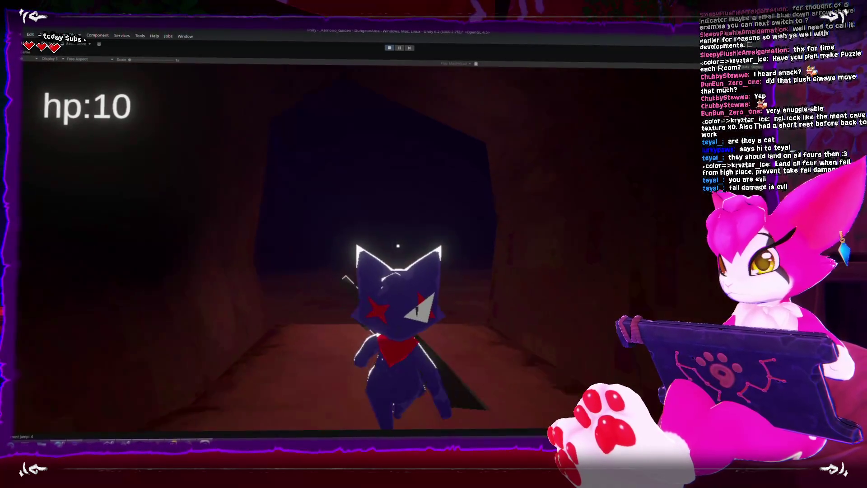
key(w)
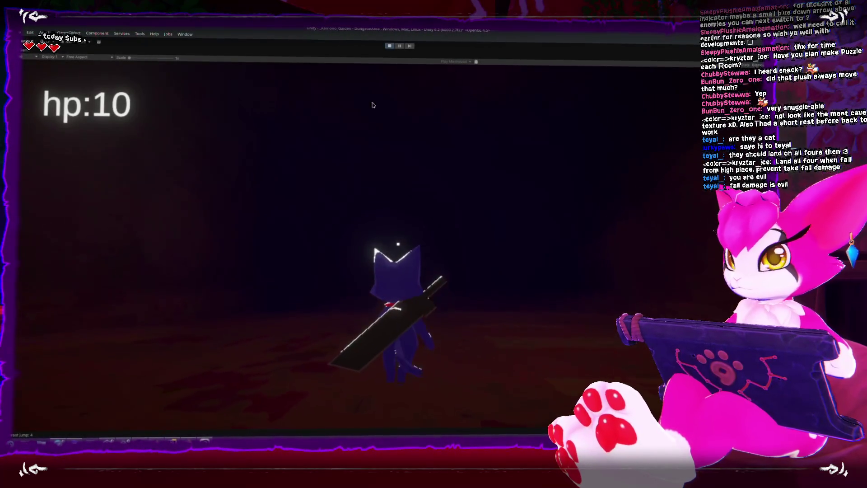
click(390, 47)
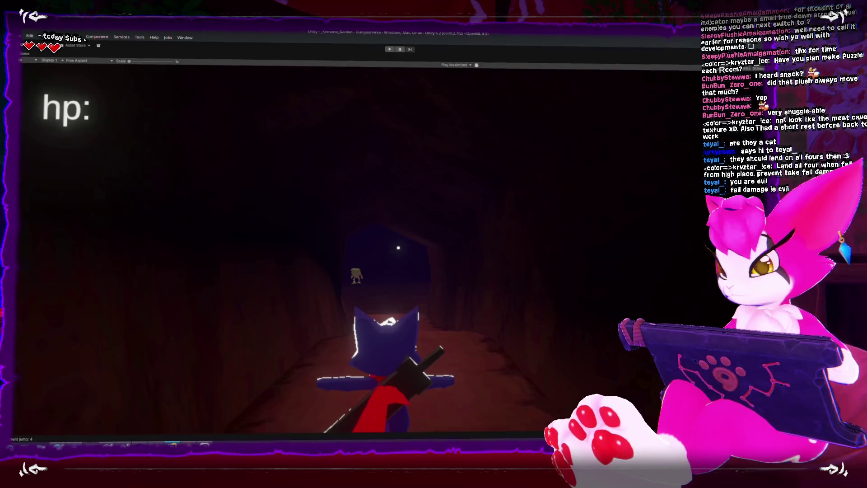
key(alt+Tab)
scroll(368, 252, down, 5)
scroll(368, 252, down, 3)
key(Tab)
Orbit around the room and corridor and return the mesh to Object Mode.
drag(413, 249, 576, 99)
click(586, 50)
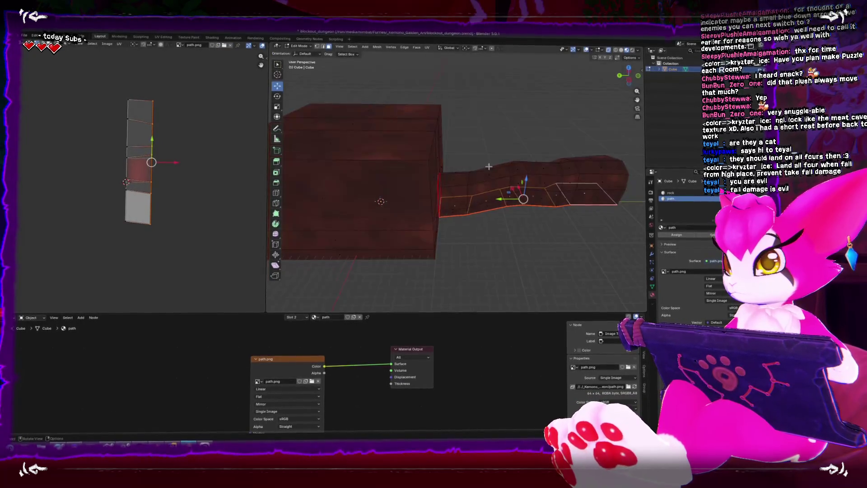
drag(497, 203, 420, 229)
key(ctrl+Tab)
click(318, 226)
key(Tab)
key(Tab)
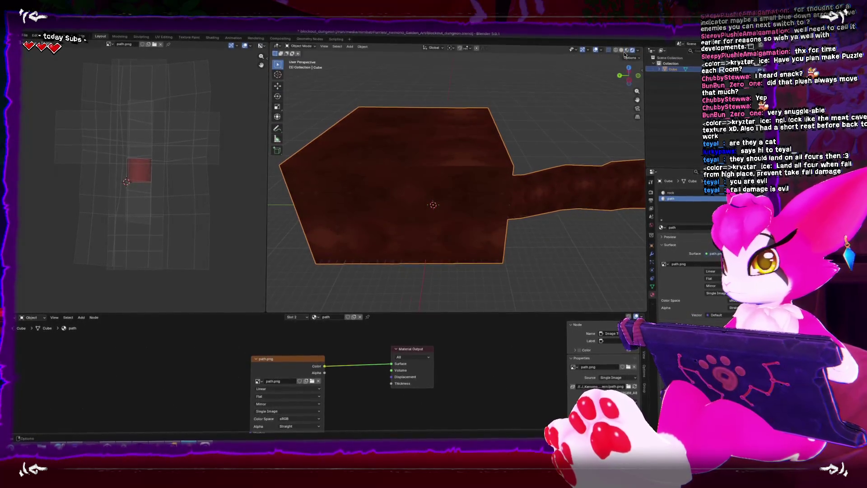
Disable Specular Lighting in viewport shading, then select the room cube and enter Edit Mode.
click(637, 50)
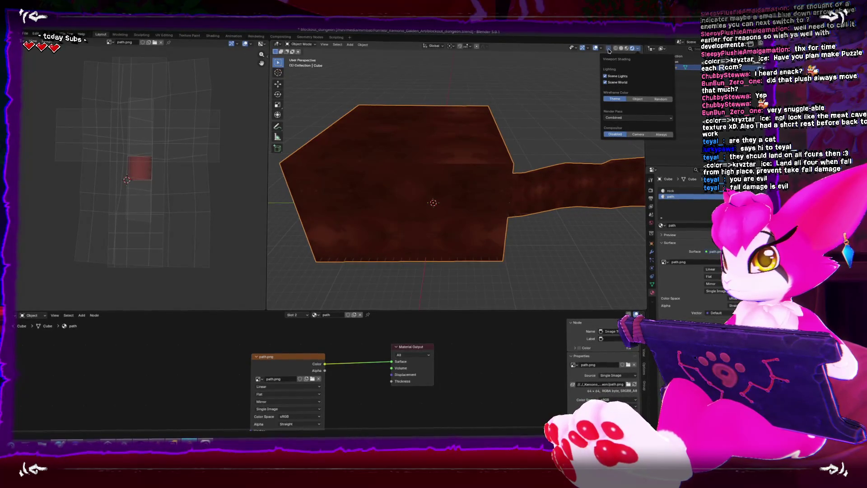
click(623, 51)
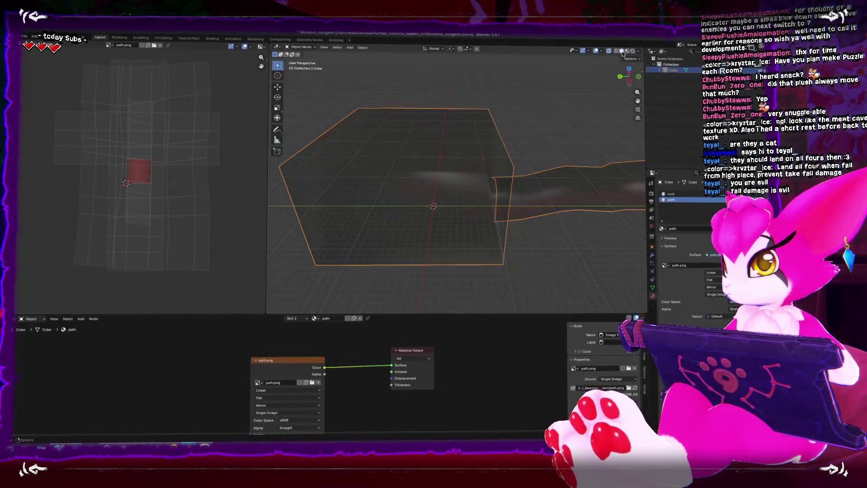
click(628, 51)
drag(629, 76, 537, 167)
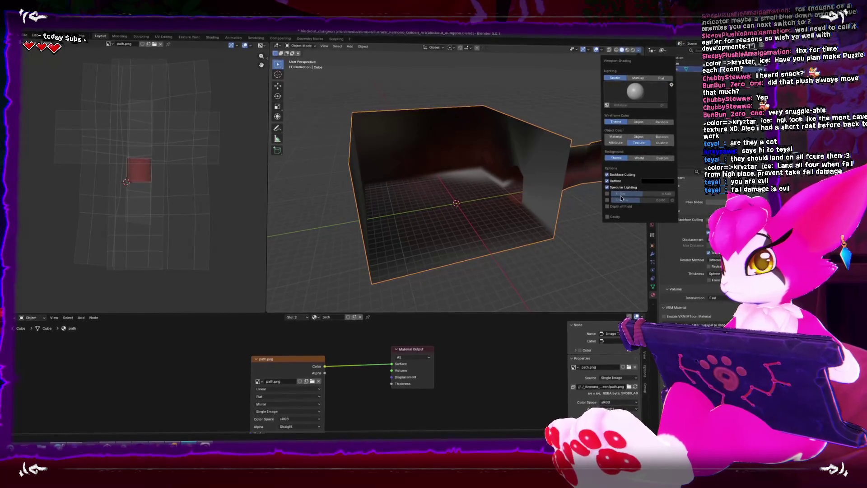
click(608, 187)
mouse_move(521, 199)
mouse_down()
mouse_move(456, 186)
mouse_move(507, 199)
mouse_move(500, 208)
mouse_move(460, 126)
mouse_move(509, 207)
mouse_up()
click(500, 208)
click(500, 208)
key(Tab)
scroll(436, 230, down, 4)
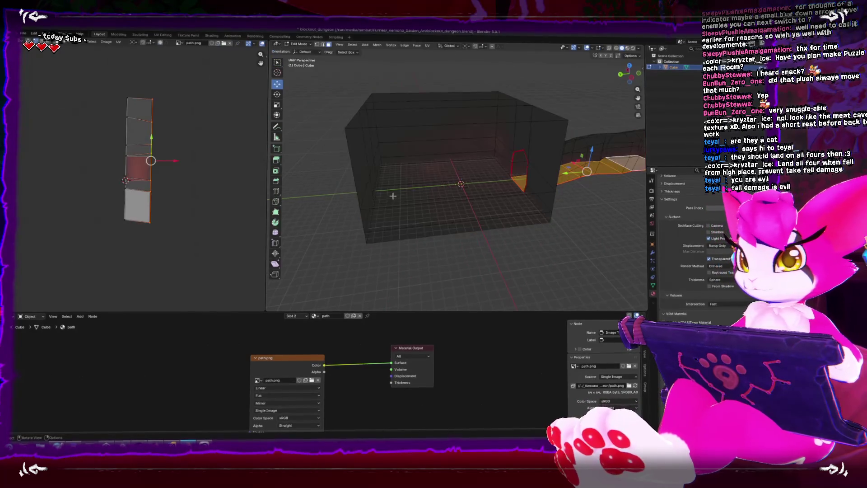
Select the room's left wall face and shift it along the Y axis.
click(423, 181)
scroll(350, 182, up, 5)
drag(320, 168, 524, 172)
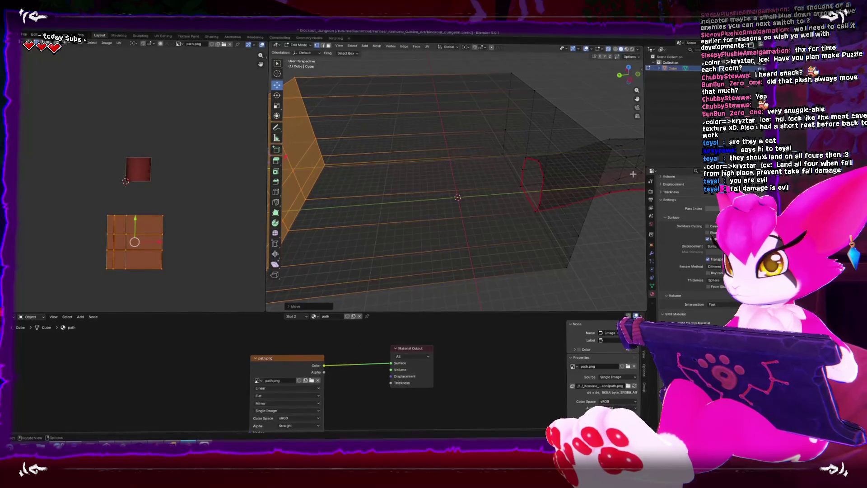
scroll(468, 160, down, 3)
drag(468, 160, 531, 181)
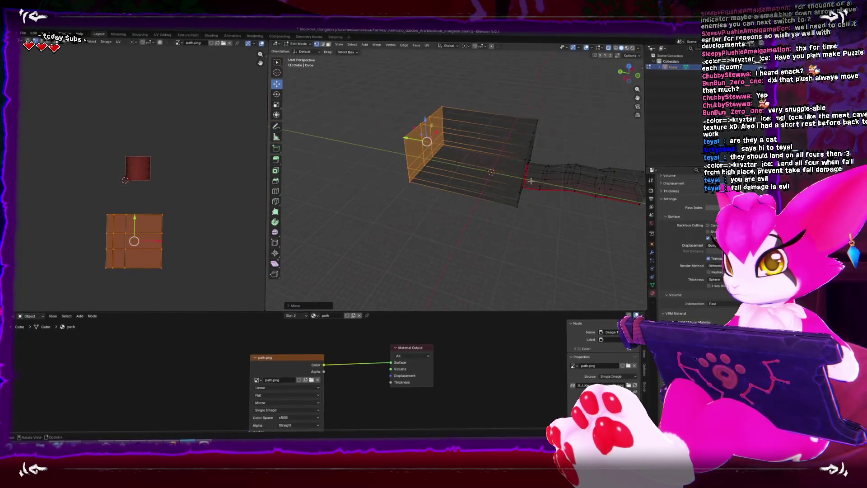
Add an edge loop across the room and lift the ceiling face strip about 2.4 m.
click(486, 171)
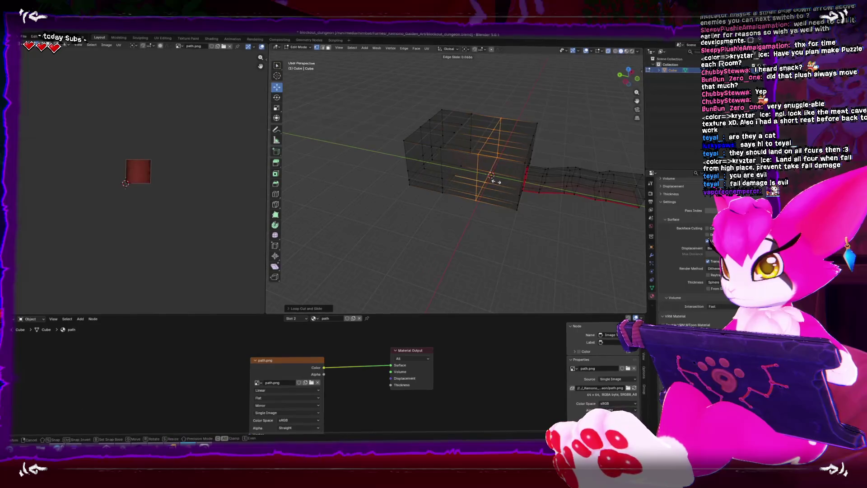
scroll(435, 166, up, 5)
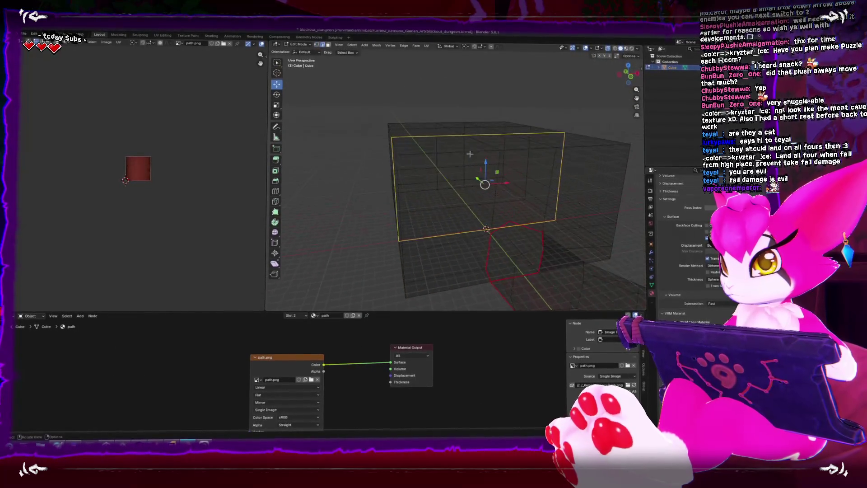
key(shift+z)
click(459, 121)
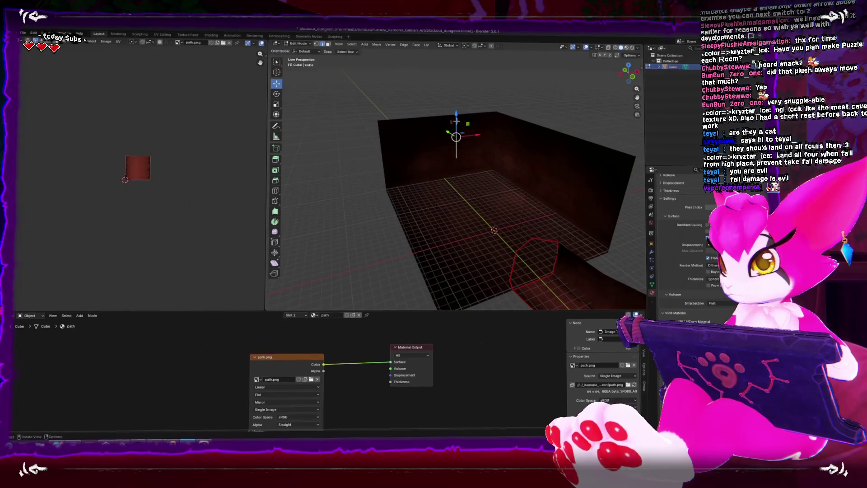
click(457, 123)
ctrl+click(489, 128)
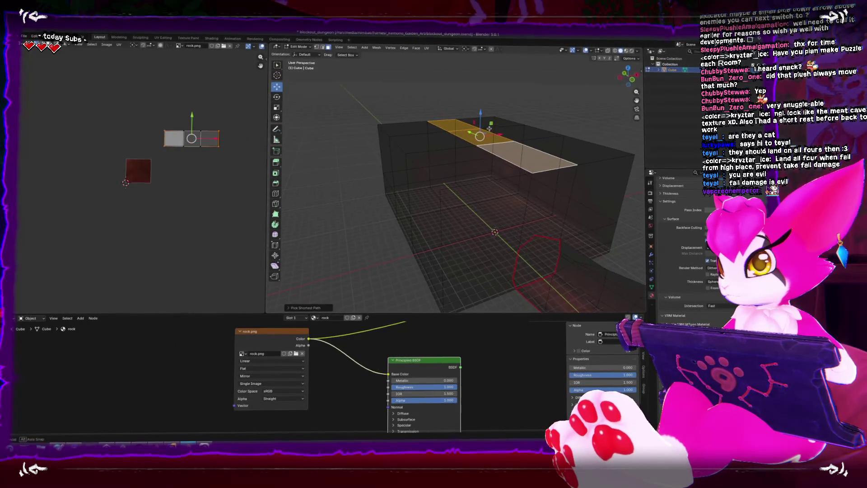
mouse_move(483, 116)
mouse_down()
mouse_move(484, 100)
mouse_move(512, 93)
mouse_up()
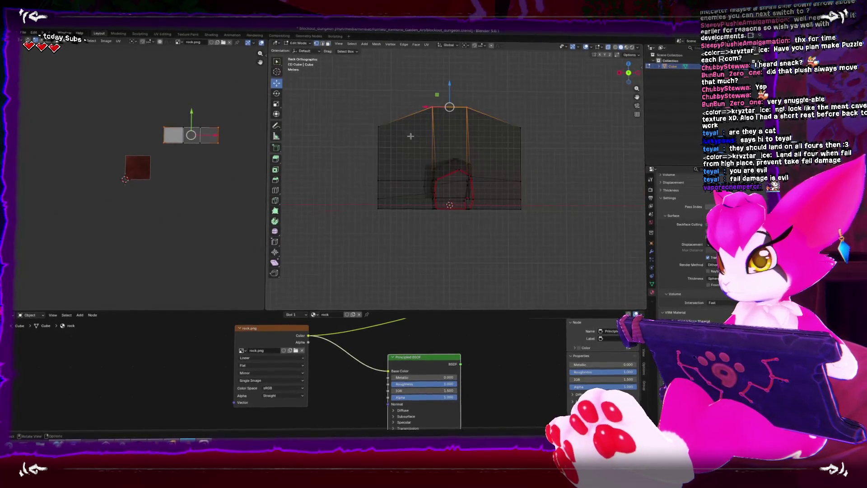
Move the upper corner vertices inward along X for sloped corners, then return to Object Mode.
drag(394, 138, 394, 139)
key(g)
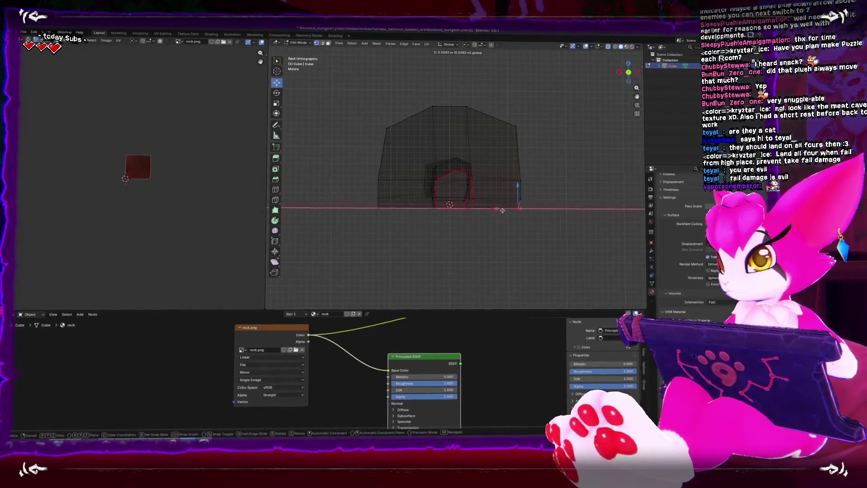
key(g)
key(x)
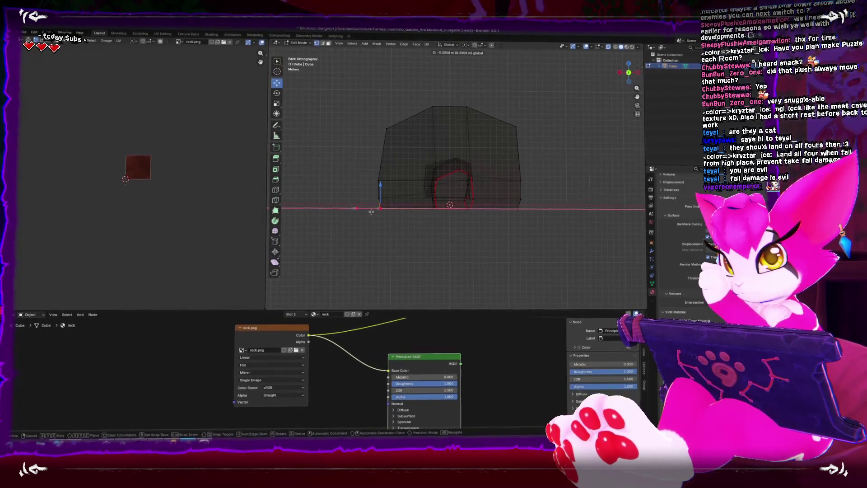
click(371, 211)
drag(380, 204, 405, 190)
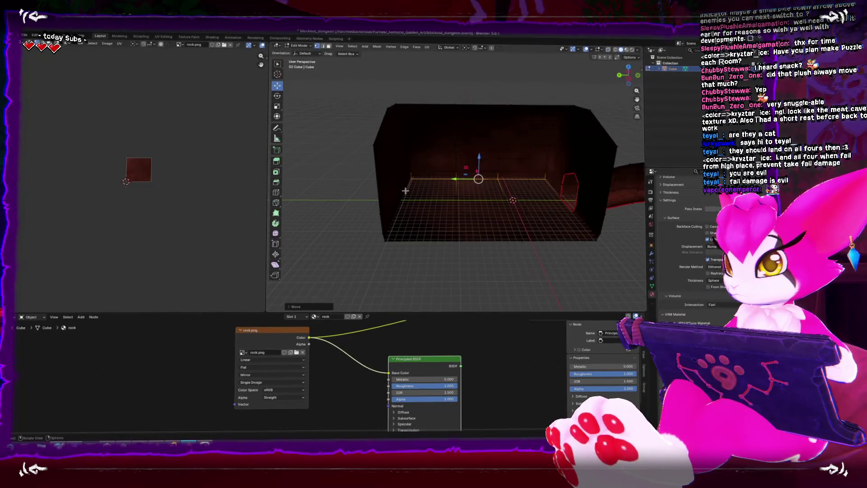
key(Tab)
key(shift+a)
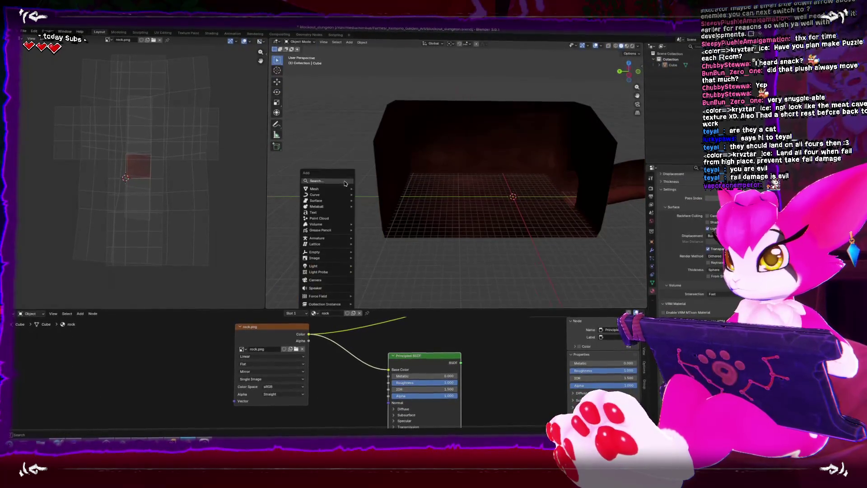
Add a new cube inside the room and frame it in Edit Mode.
mouse_move(343, 188)
click(369, 196)
mouse_move(515, 192)
mouse_down()
mouse_move(362, 208)
mouse_move(380, 209)
mouse_up()
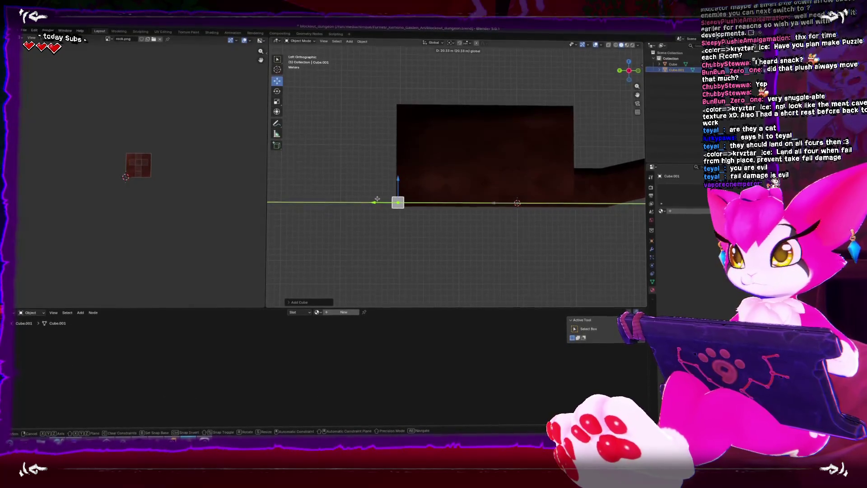
key(Tab)
drag(484, 170, 447, 186)
key(KP_Decimal)
scroll(395, 164, down, 6)
Enlarge the cube about three times and push its front face out to widen the box.
key(shift+space)
key(s)
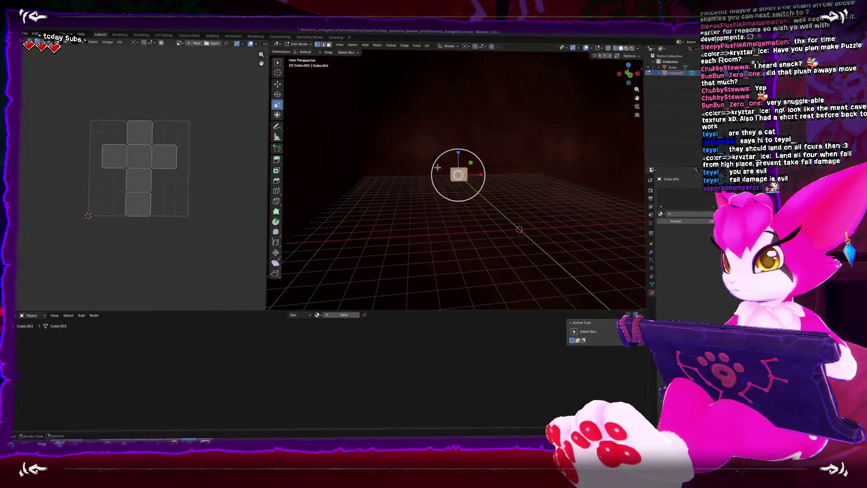
drag(472, 172, 559, 168)
key(x)
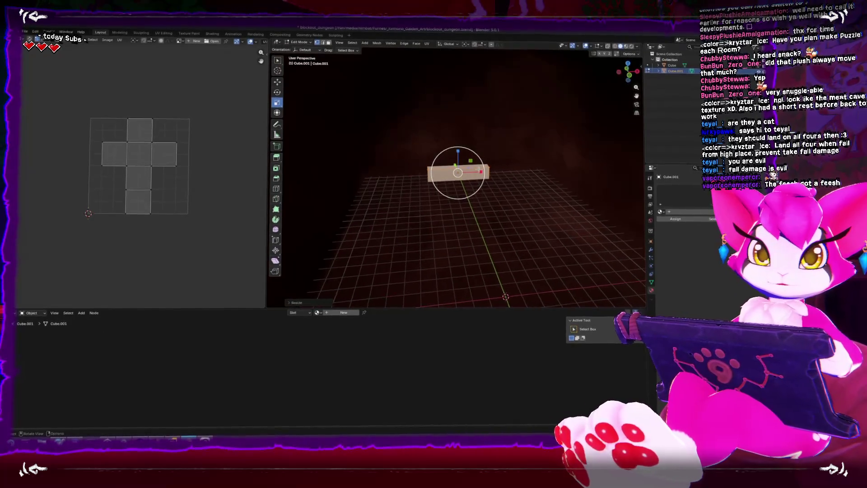
click(456, 167)
key(shift+space)
key(g)
click(456, 183)
mouse_move(465, 190)
mouse_down()
mouse_move(488, 197)
mouse_move(480, 193)
mouse_up()
Scale the whole mesh along X into a wide, flat slab.
key(a)
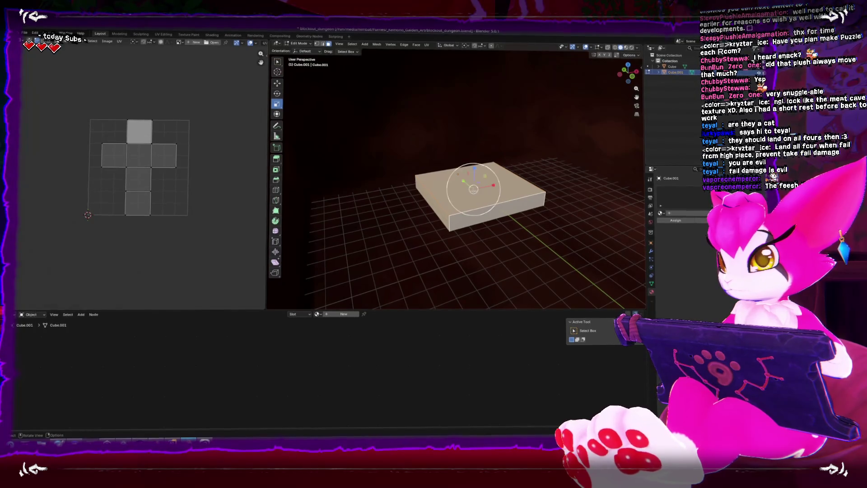
key(c)
key(s)
key(x)
click(402, 216)
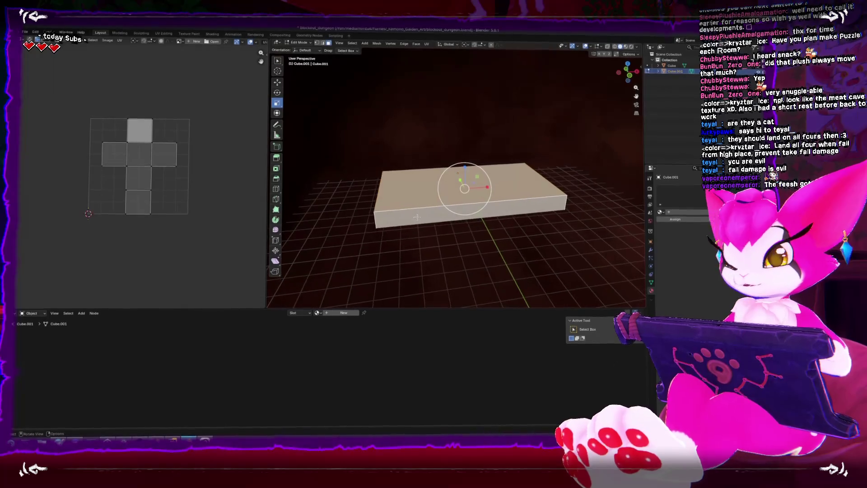
Add a centred loop cut across the slab and bevel it into a middle band.
key(ctrl+r)
click(453, 206)
right_click(453, 205)
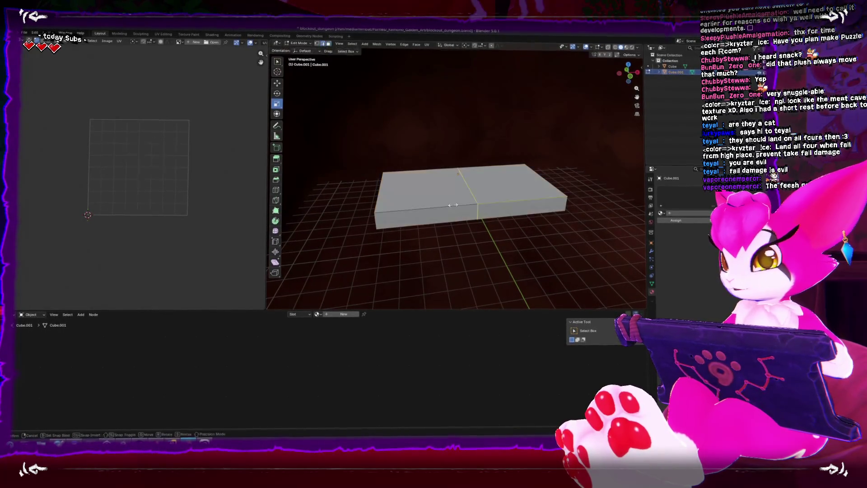
key(ctrl+b)
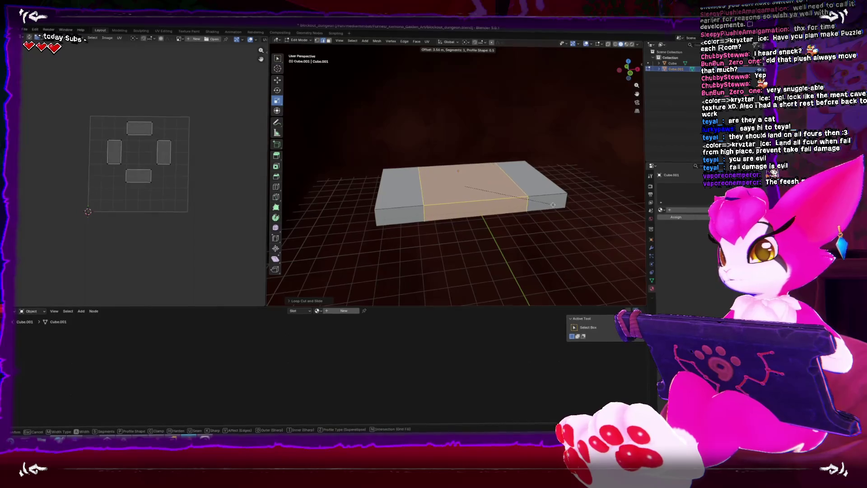
click(465, 218)
Extrude the middle band's front face along Y, then dissolve the extra edges.
click(464, 219)
key(e)
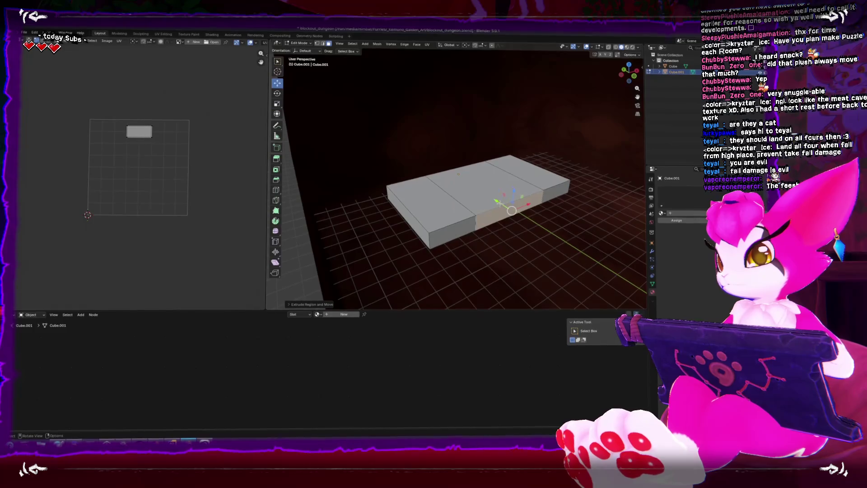
key(g)
key(y)
click(533, 225)
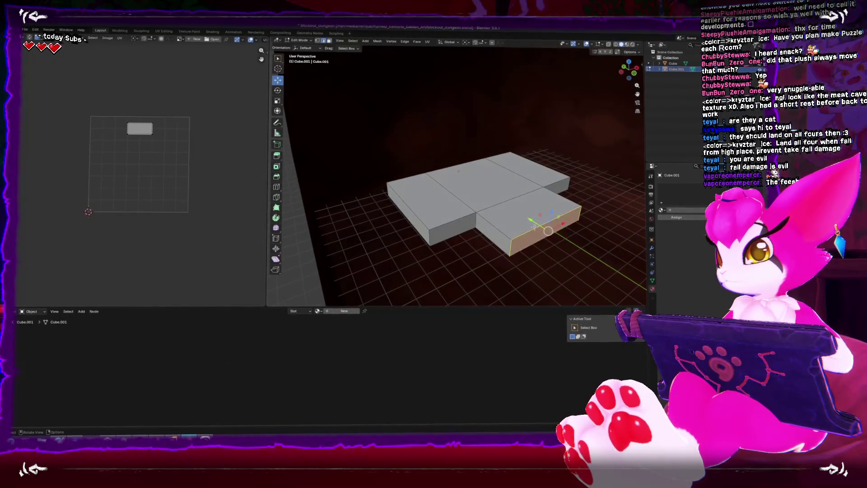
key(x)
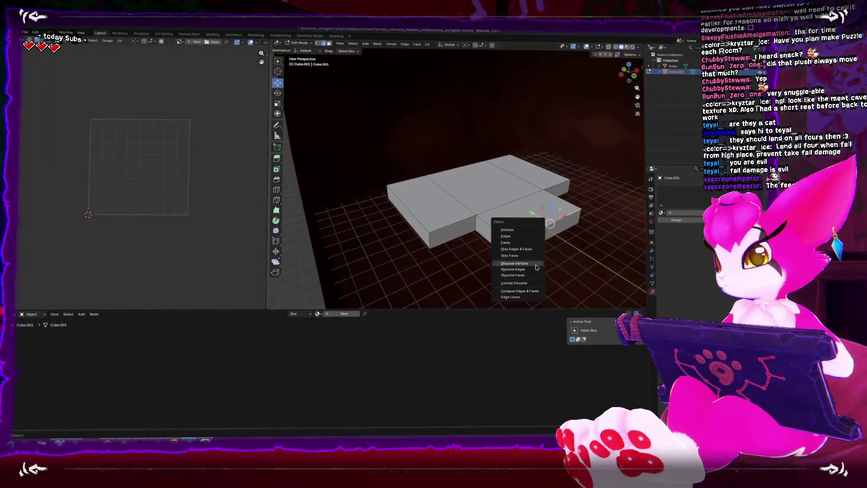
click(513, 268)
With X-ray on, shift the platform's faces along one axis, then view it from above.
scroll(505, 218, down, 5)
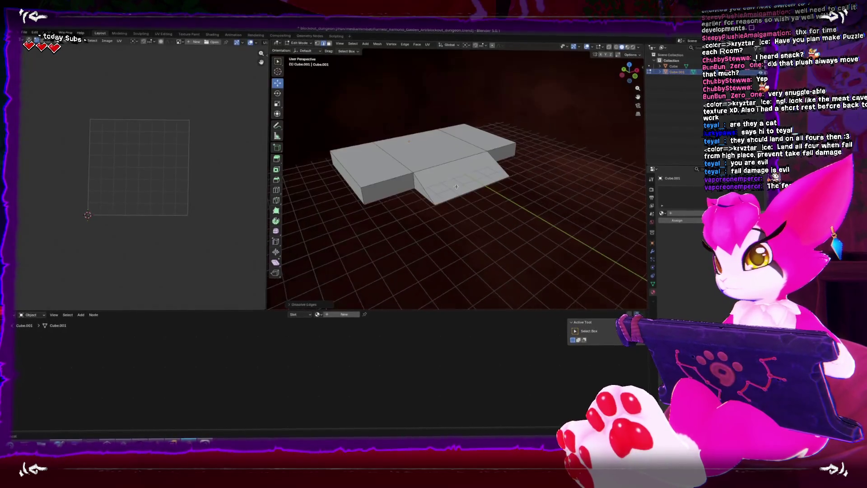
scroll(484, 182, up, 2)
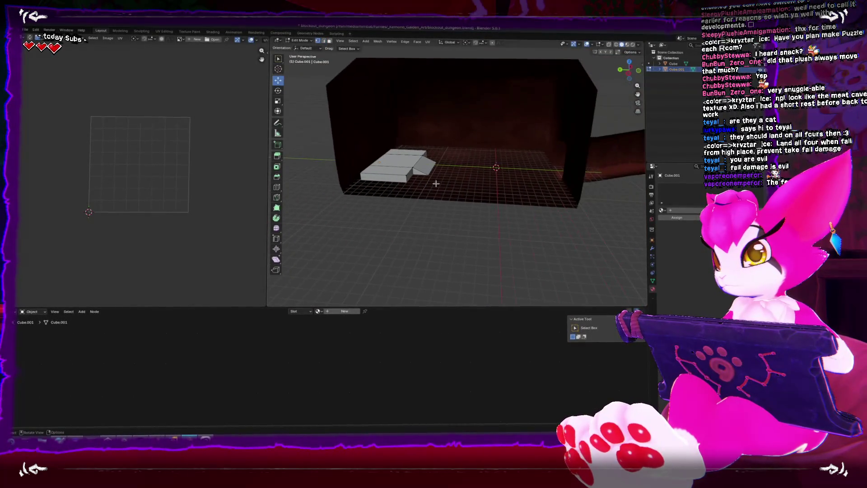
key(alt+z)
drag(405, 143, 456, 220)
key(g)
key(x)
click(389, 214)
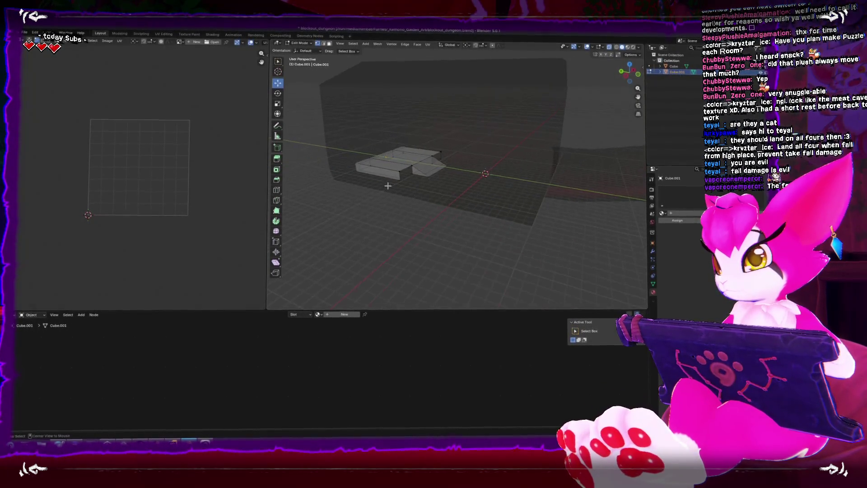
key(alt+z)
scroll(439, 210, up, 3)
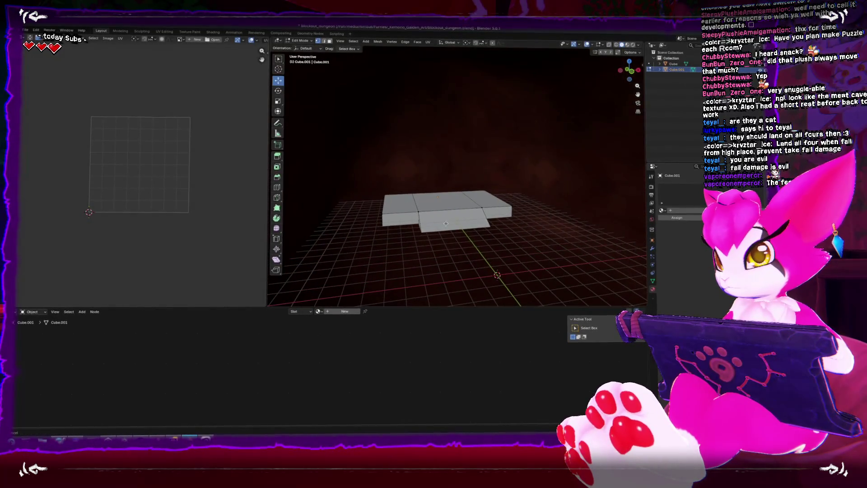
drag(451, 186, 453, 221)
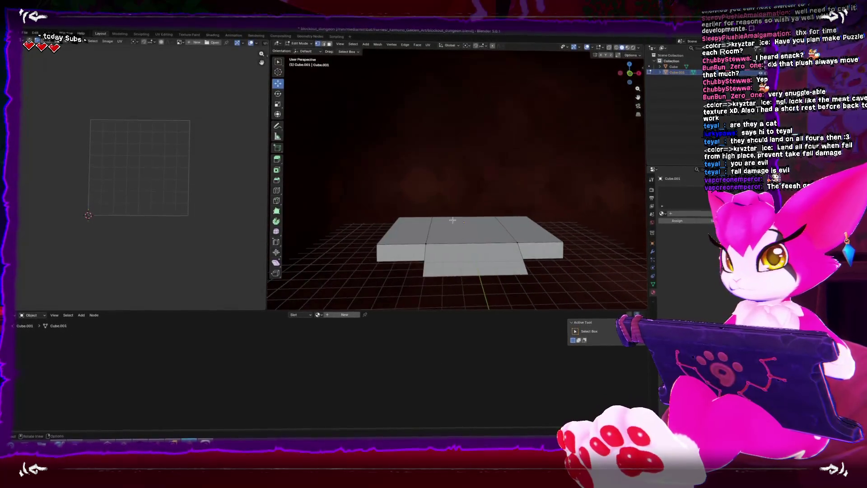
click(422, 166)
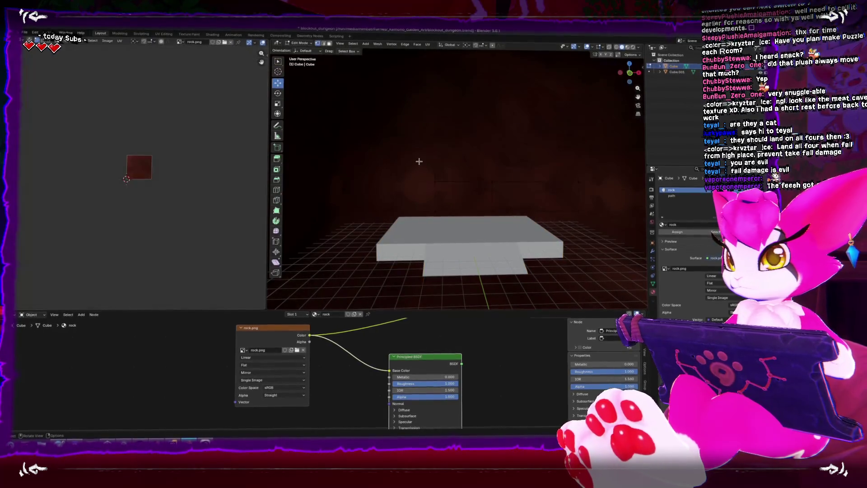
Edge-slide the selected vertical wall edge sideways along the wall, with X-ray on during the slide.
key(alt+z)
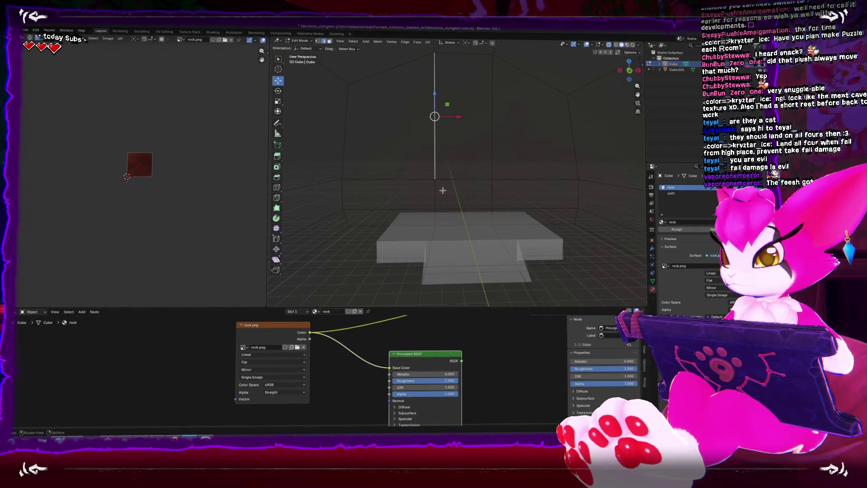
key(g)
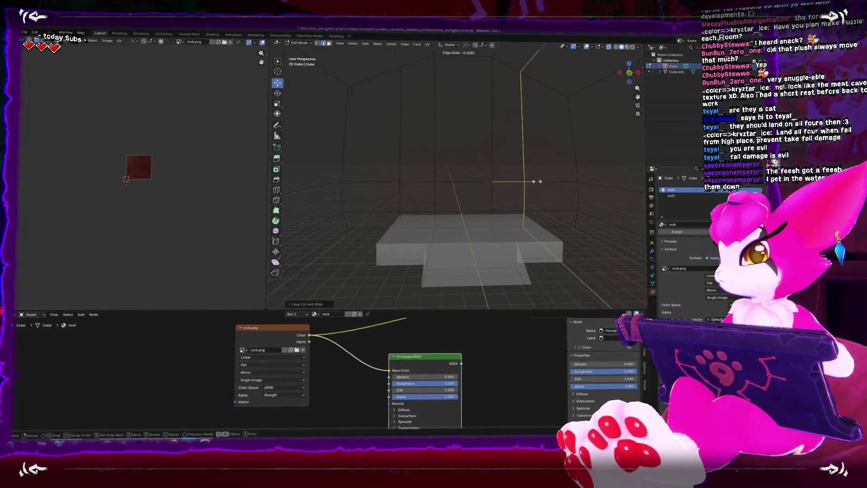
click(537, 182)
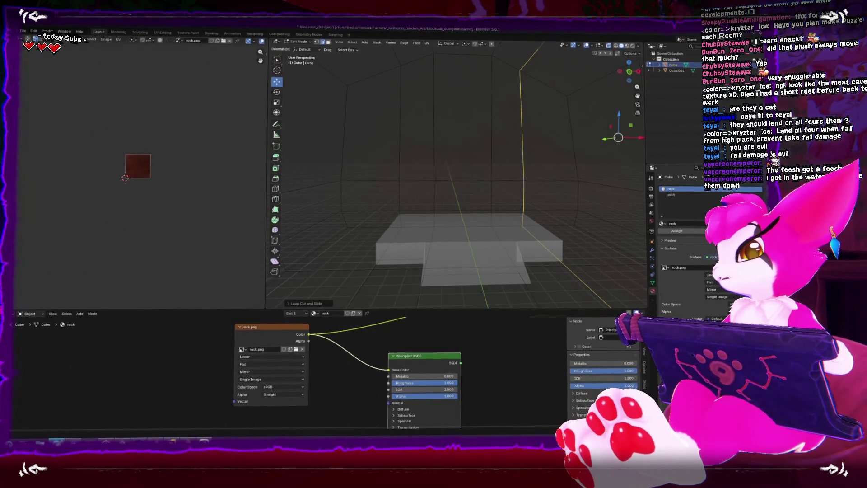
key(alt+z)
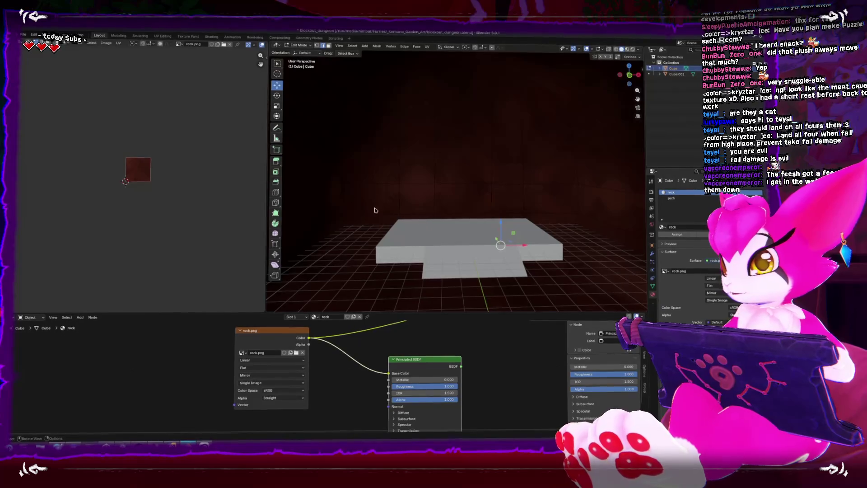
Extrude the left and right wall faces outward along the Y axis.
click(371, 145)
ctrl+click(528, 211)
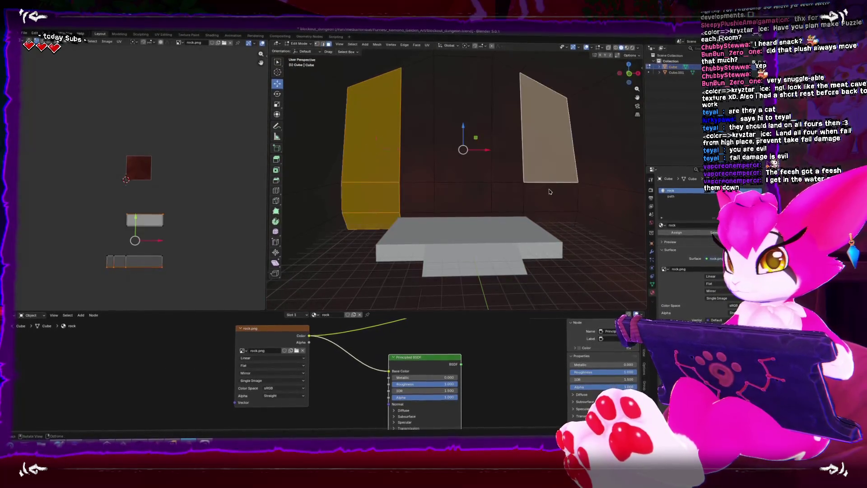
key(e)
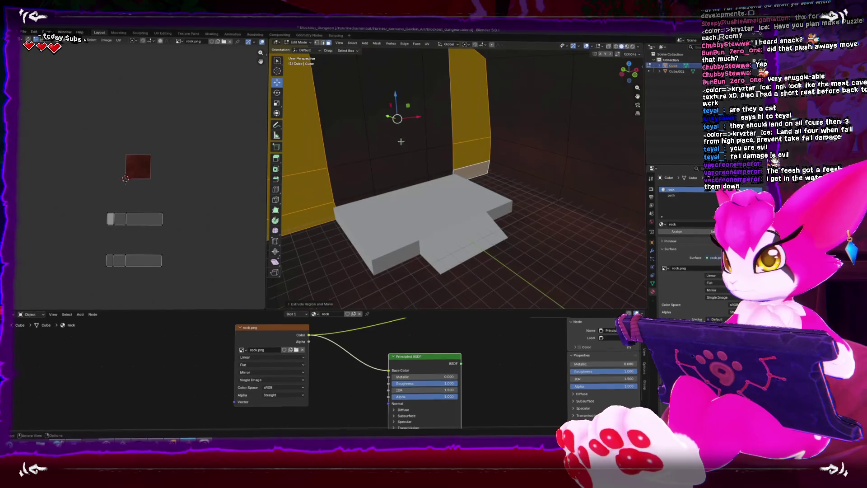
key(g)
key(y)
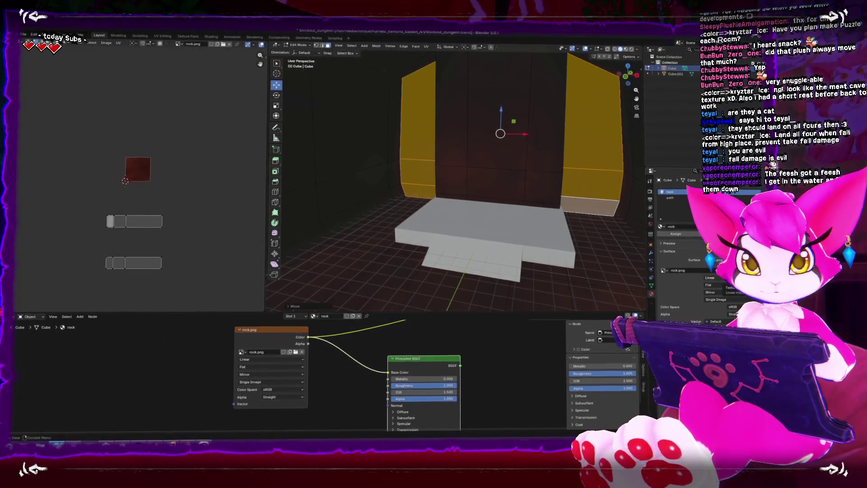
Change the pivot point and narrow the wall pieces along X.
key(shift+space)
key(s)
click(465, 46)
click(458, 86)
drag(497, 165, 477, 167)
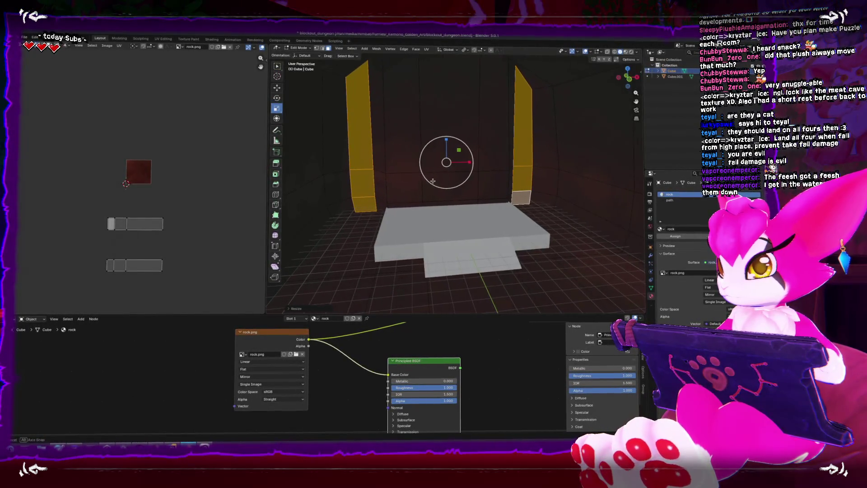
Duplicate the wall pieces about 2 m along Y, then select a back-wall face.
key(shift+space)
key(g)
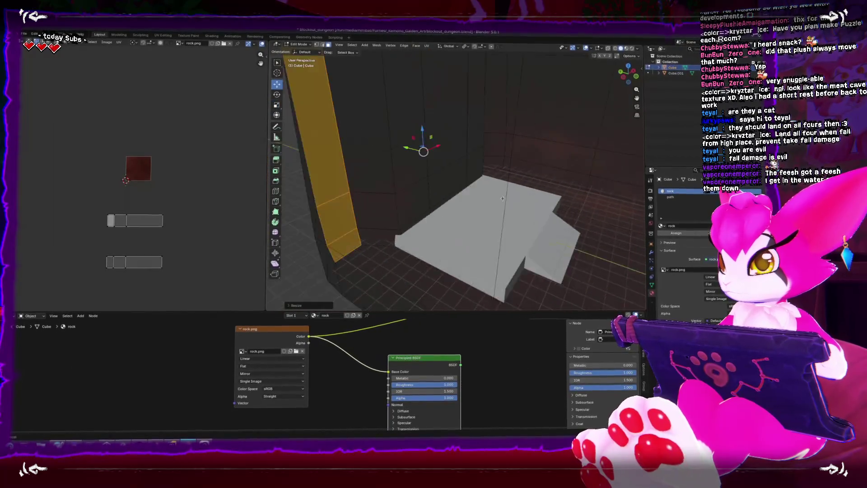
key(shift+d)
key(y)
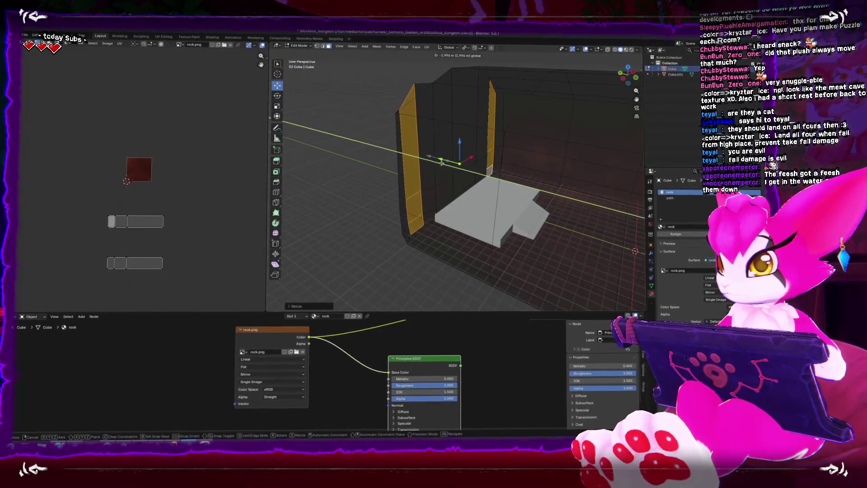
click(442, 164)
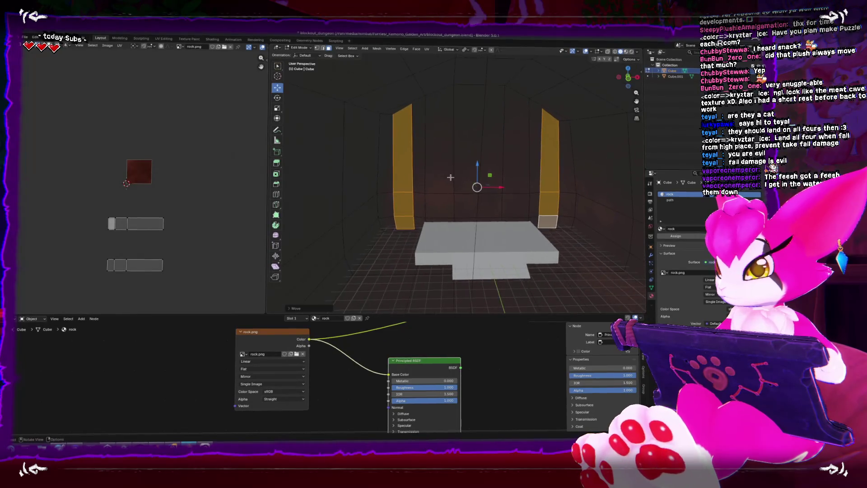
scroll(450, 177, up, 5)
click(488, 213)
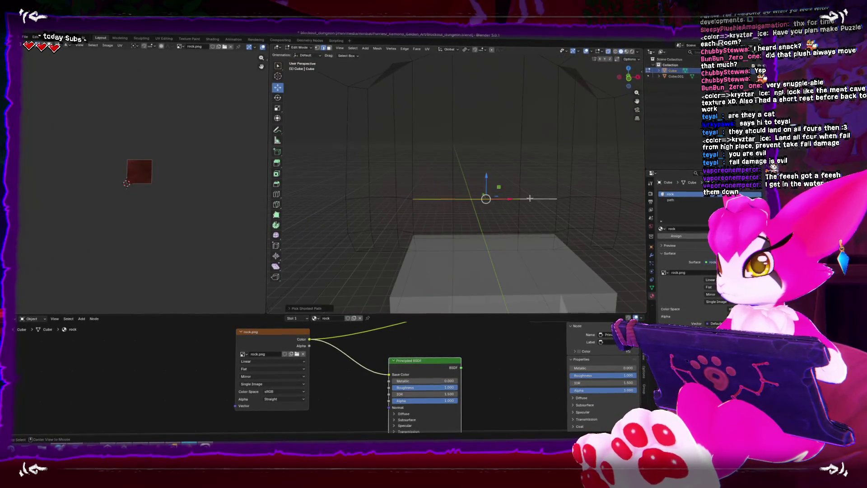
Raise the back-wall face about 5 m and widen it along X to roughly 1.34 scale.
drag(494, 152, 492, 118)
key(alt+z)
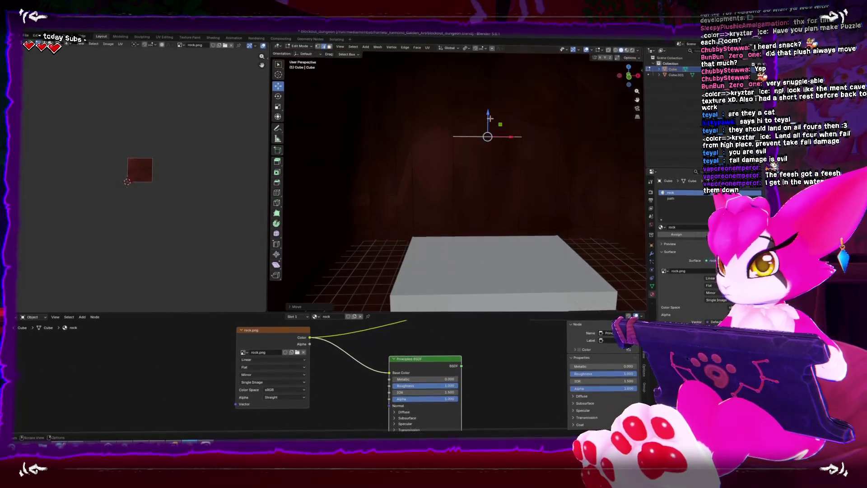
key(ctrl+z)
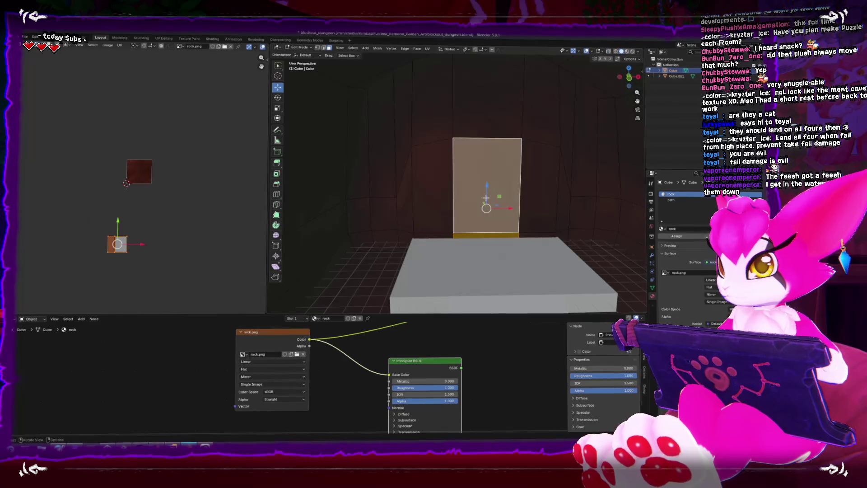
key(s)
key(x)
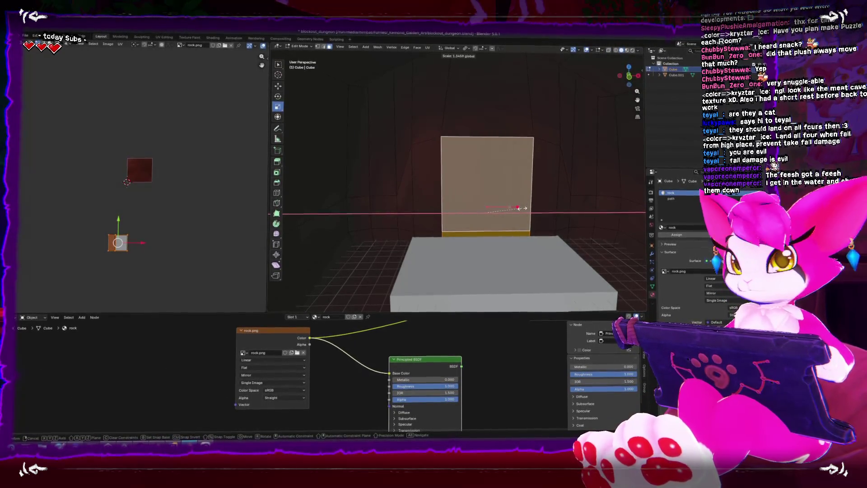
click(512, 208)
drag(511, 215, 545, 211)
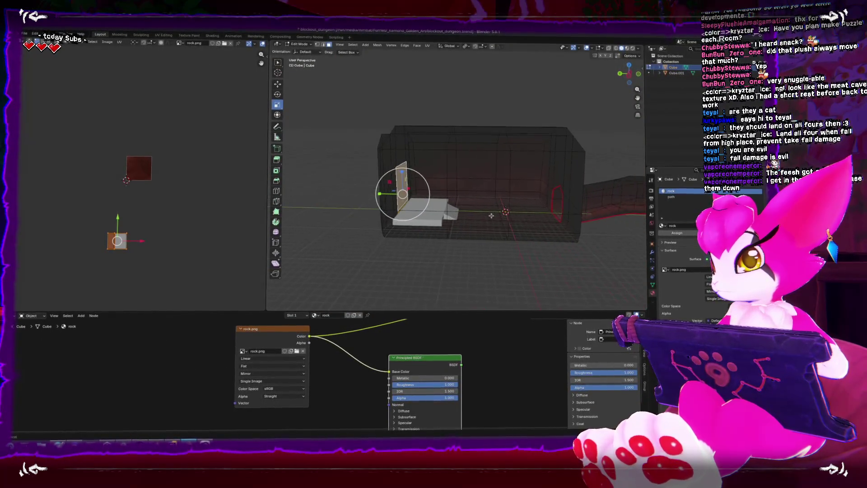
drag(466, 217, 474, 233)
key(Tab)
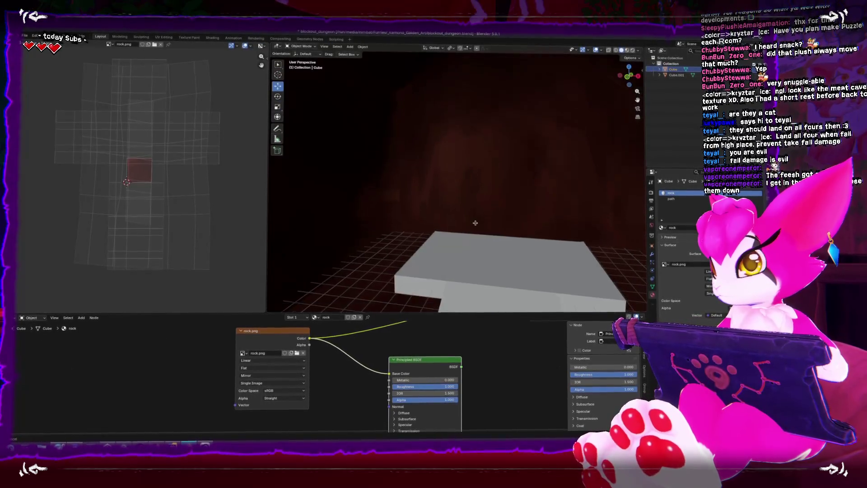
From a top view, box-select the room's side vertices and pull them about 0.42 m inward.
key(Tab)
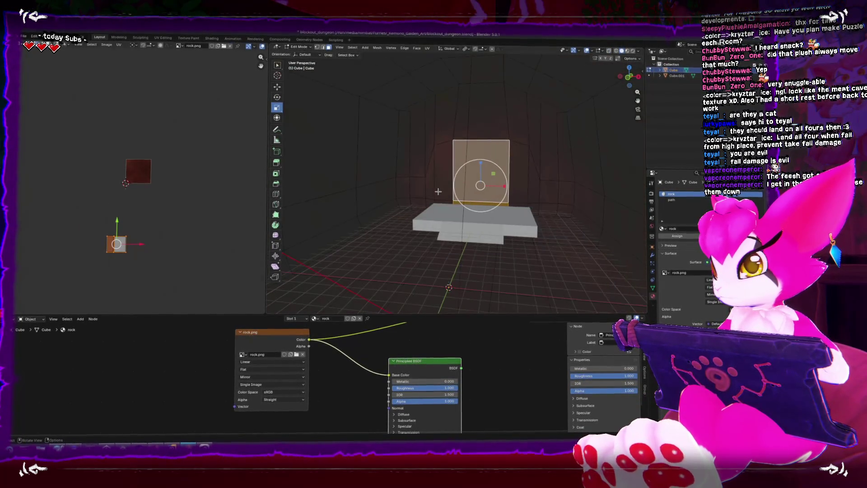
drag(437, 191, 435, 149)
scroll(435, 149, up, 4)
click(461, 114)
key(shift+space)
key(g)
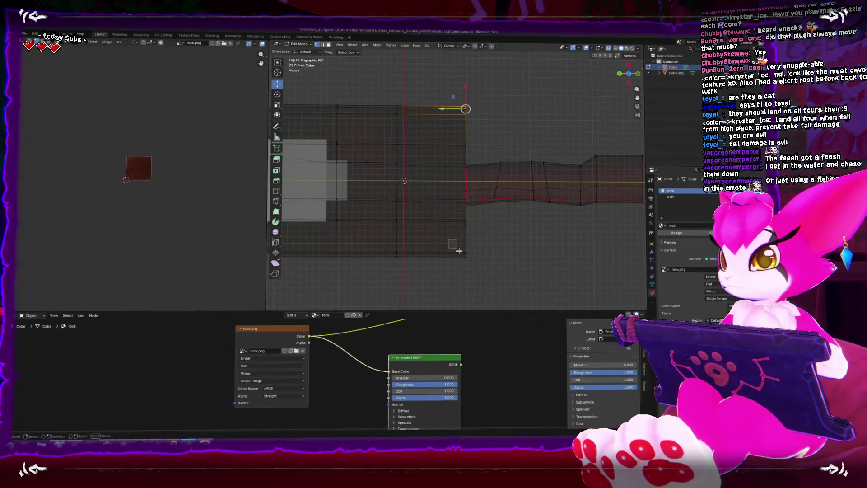
drag(483, 137, 452, 158)
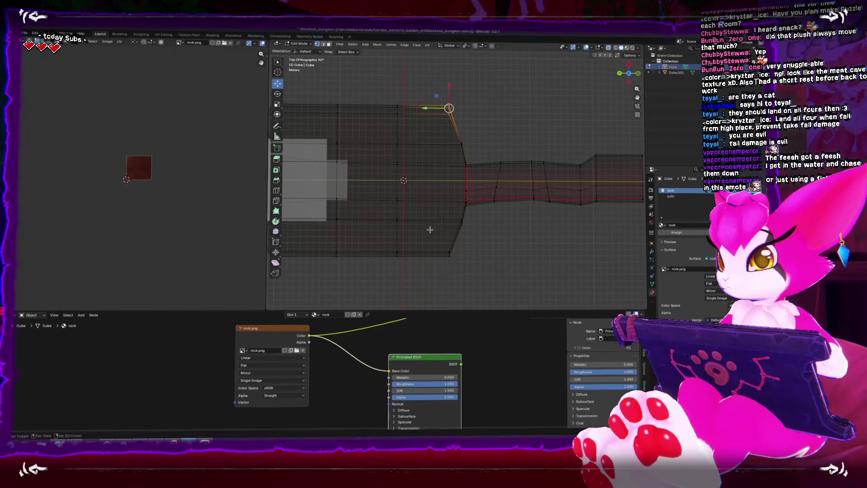
drag(421, 186, 427, 182)
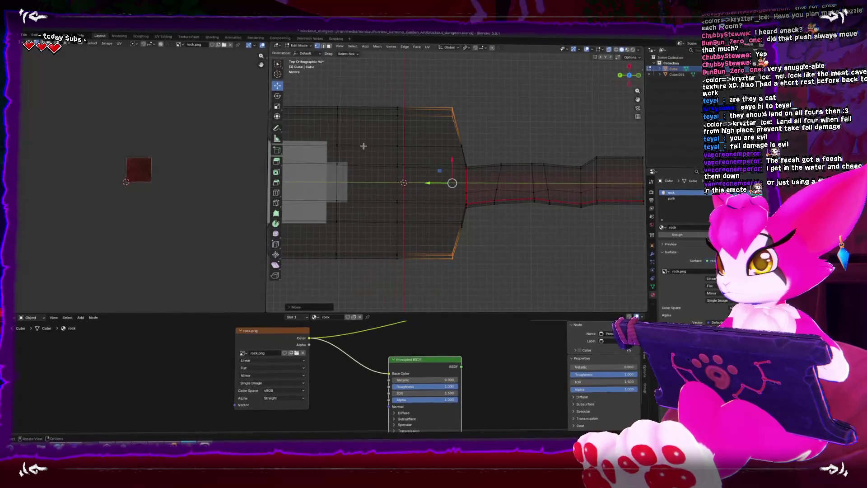
click(435, 199)
Select an edge loop across the room and move it to a new position.
key(shift+space)
key(s)
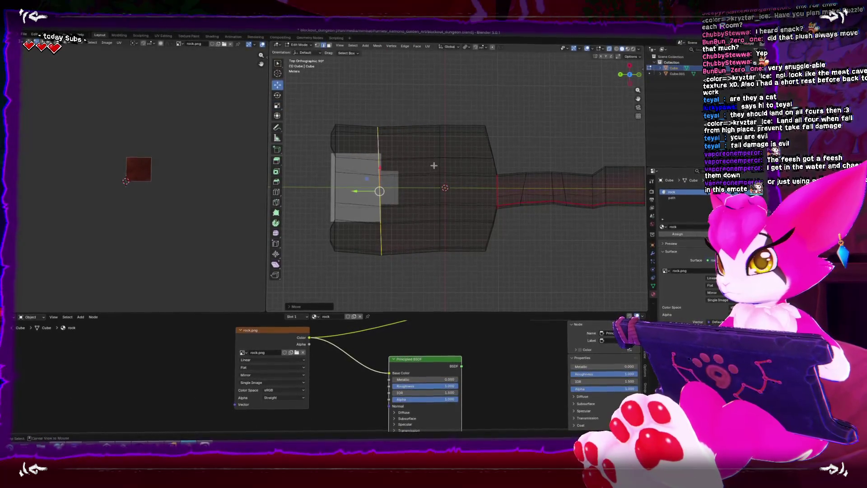
alt+click(460, 169)
key(g)
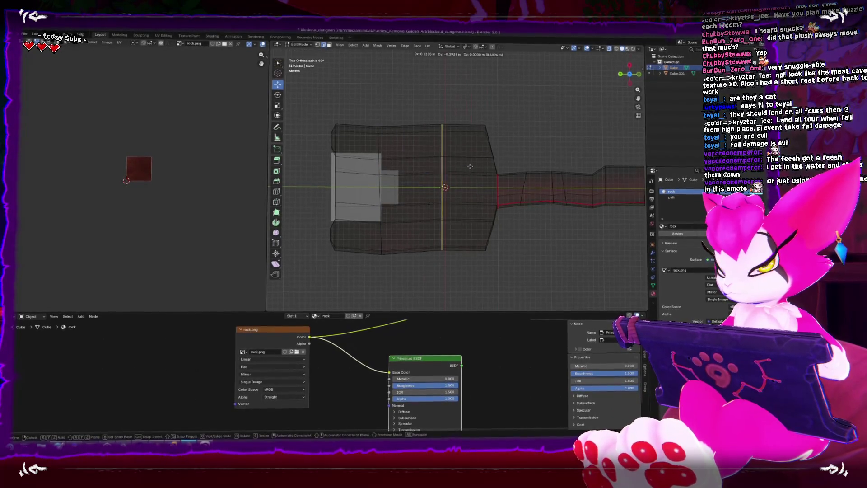
click(447, 172)
key(r)
right_click(543, 180)
Add a new loop cut, tilt it slightly, resize it, and return to Object Mode.
key(ctrl+r)
click(451, 185)
right_click(452, 188)
key(r)
click(429, 185)
key(shift+space)
key(s)
drag(426, 173, 428, 157)
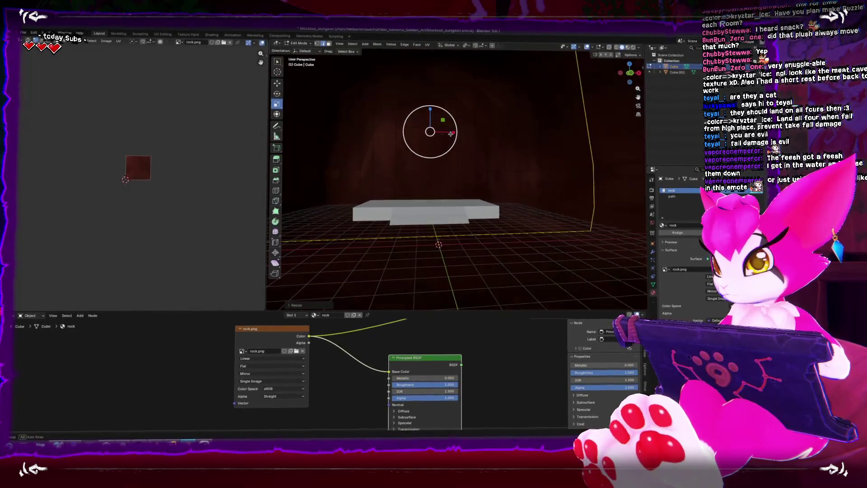
key(Tab)
click(414, 206)
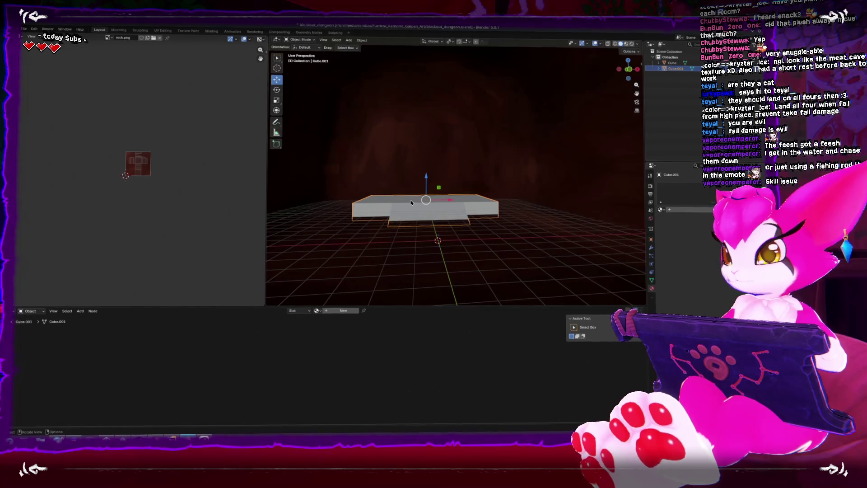
Edit the cave walls object and frame its path.png floor face from the side.
drag(411, 202, 405, 220)
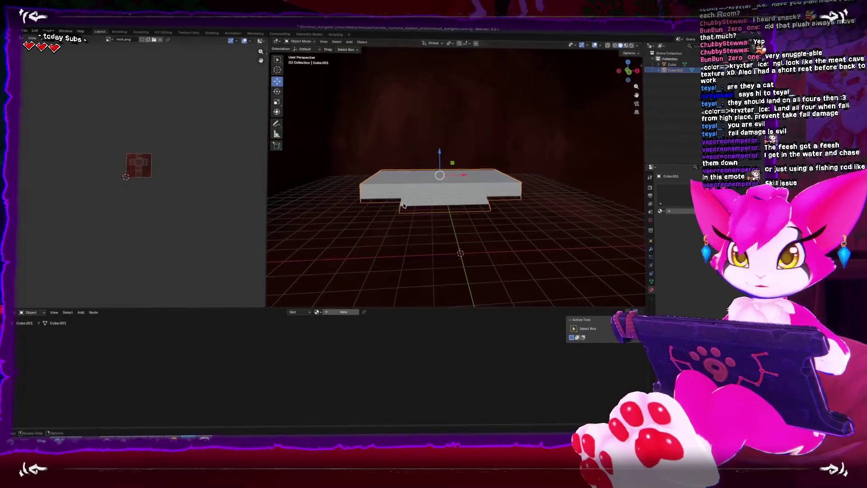
mouse_move(403, 204)
mouse_down()
mouse_move(513, 197)
mouse_move(500, 211)
mouse_up()
click(501, 212)
key(Tab)
click(504, 193)
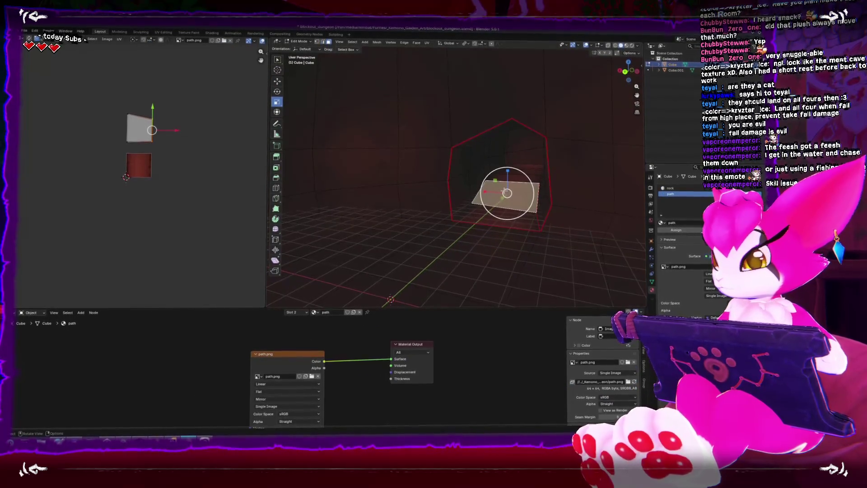
key(KP_Decimal)
mouse_move(521, 186)
mouse_down()
mouse_move(449, 209)
mouse_move(422, 170)
mouse_move(501, 179)
mouse_up()
Dissolve the stray vertical edge and return to Object Mode.
click(422, 170)
key(x)
click(422, 170)
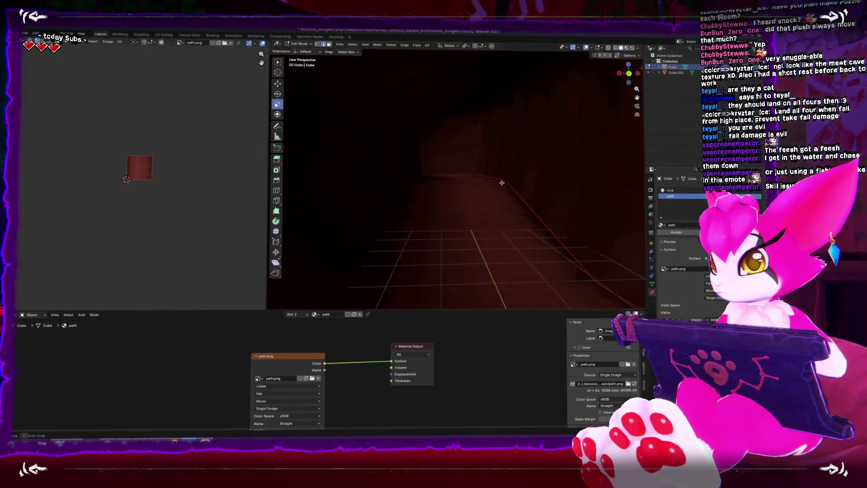
key(ctrl+Tab)
click(388, 188)
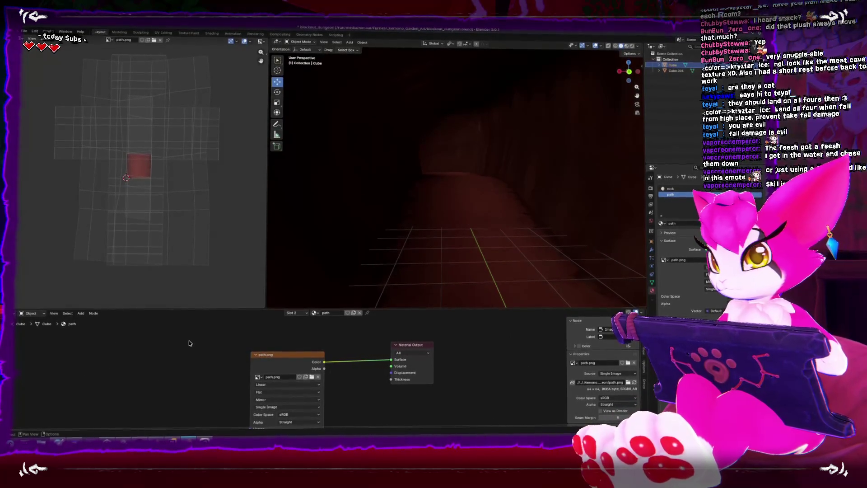
key(alt+Tab)
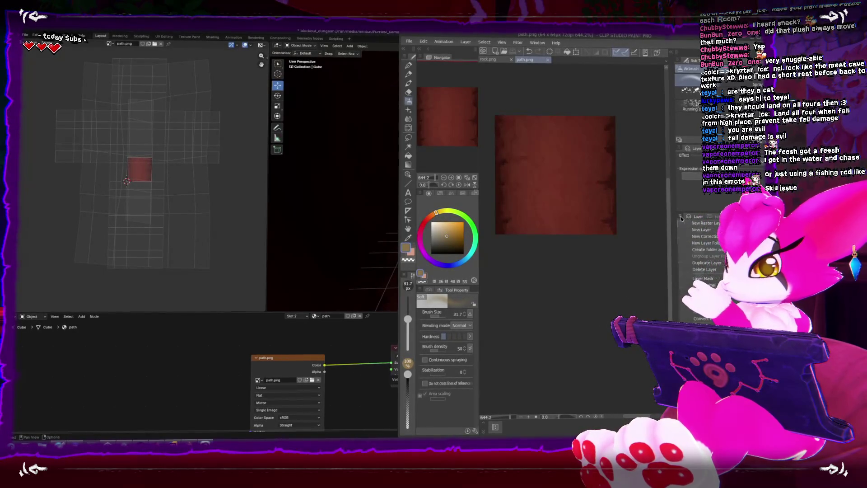
Look over the path.png texture in Clip Studio Paint, then return to Blender.
mouse_move(699, 236)
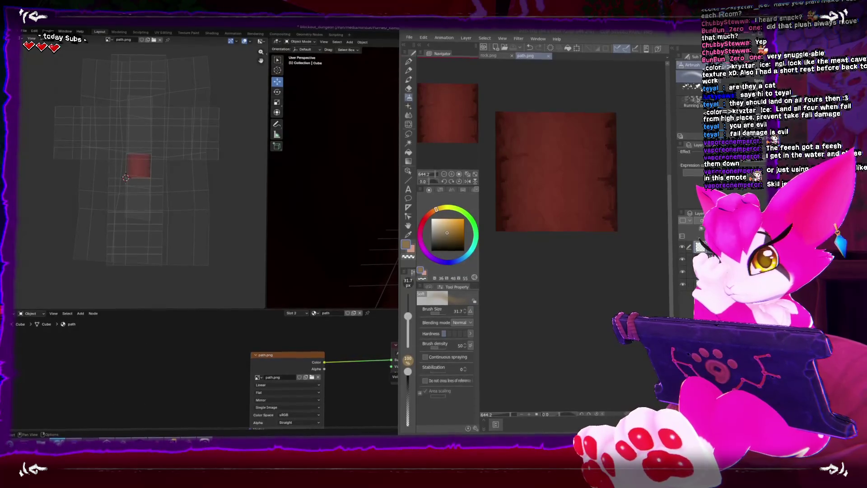
click(389, 202)
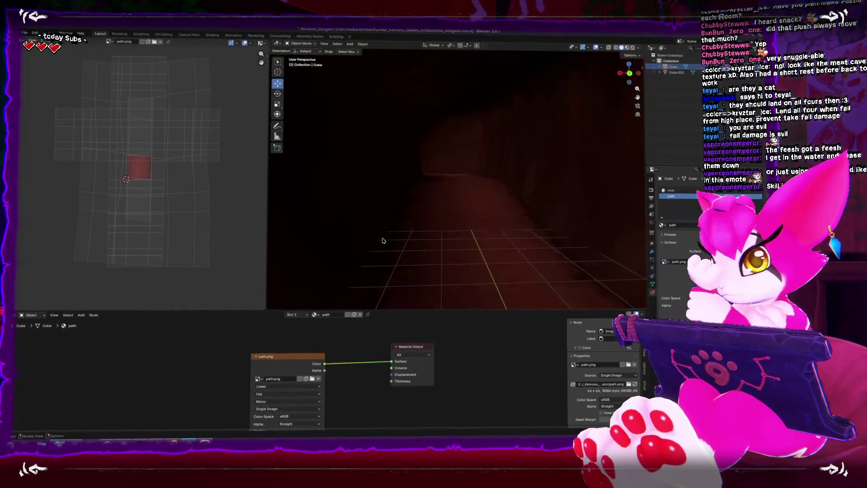
In Edit Mode, select the tall wall face and extrude it from a right-side view.
scroll(445, 208, down, 5)
scroll(464, 166, up, 5)
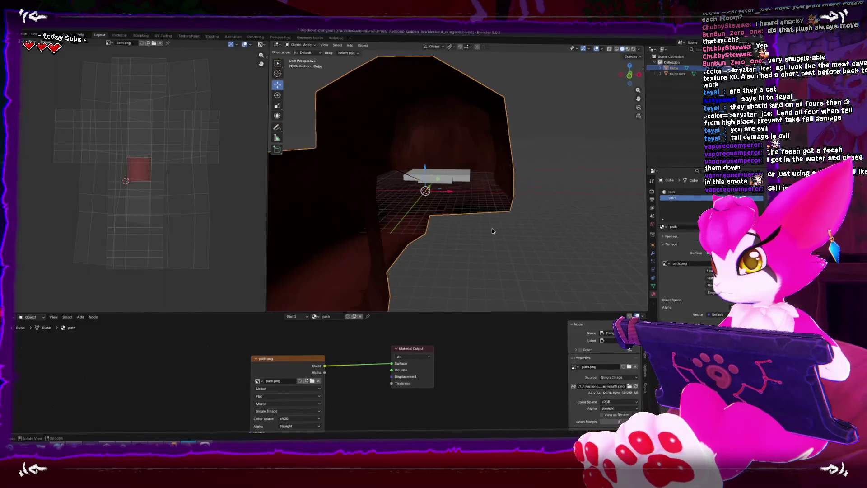
key(Tab)
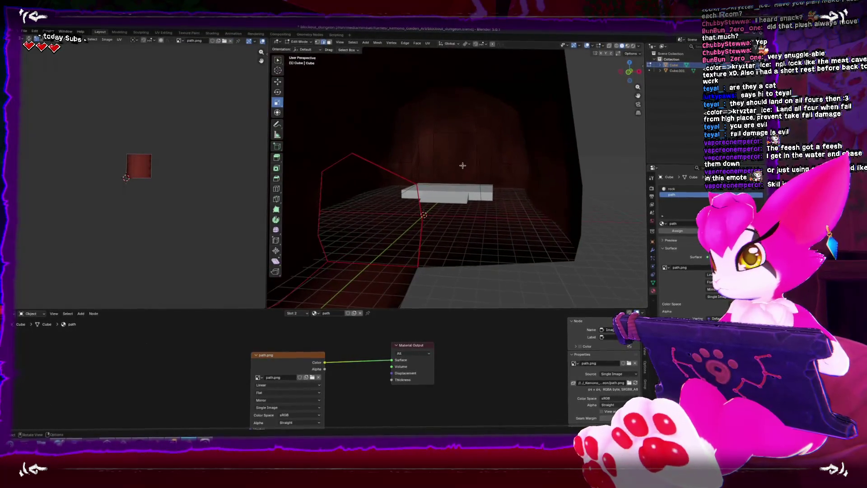
click(464, 166)
scroll(463, 166, up, 1)
drag(462, 167, 611, 101)
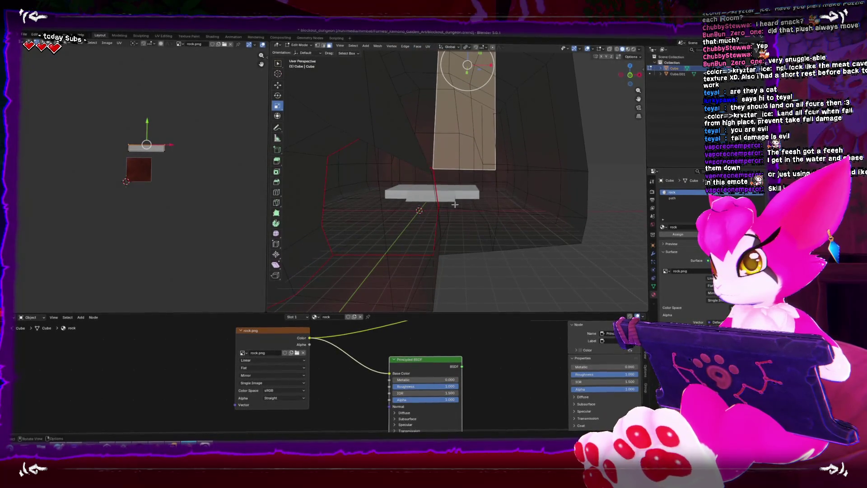
drag(488, 163, 463, 159)
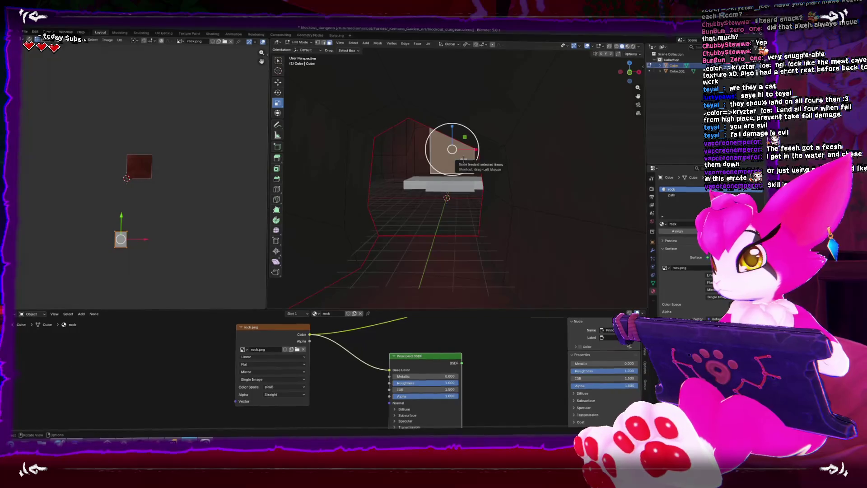
key(KP_3)
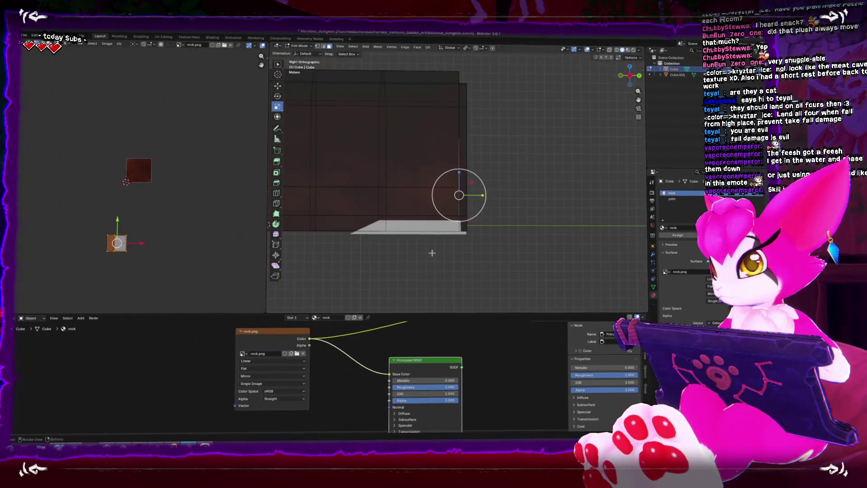
key(e)
click(459, 236)
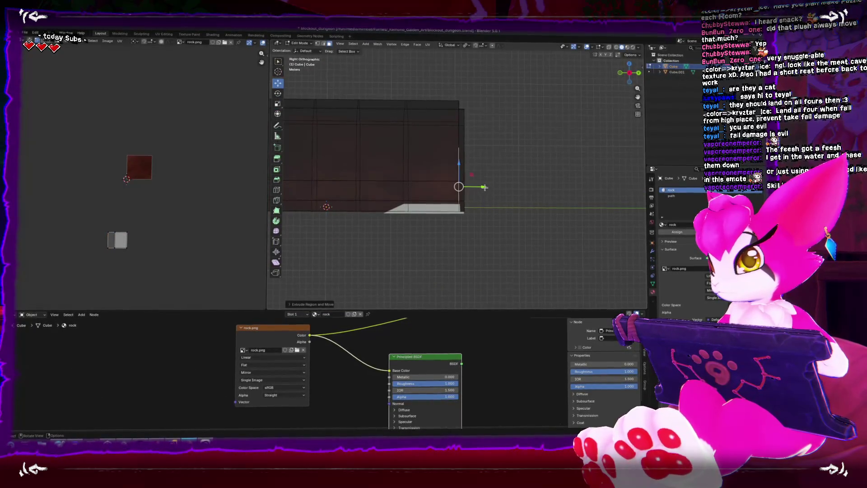
Stretch the end face outward along the corridor on X and place the smaller end face.
drag(554, 205, 534, 214)
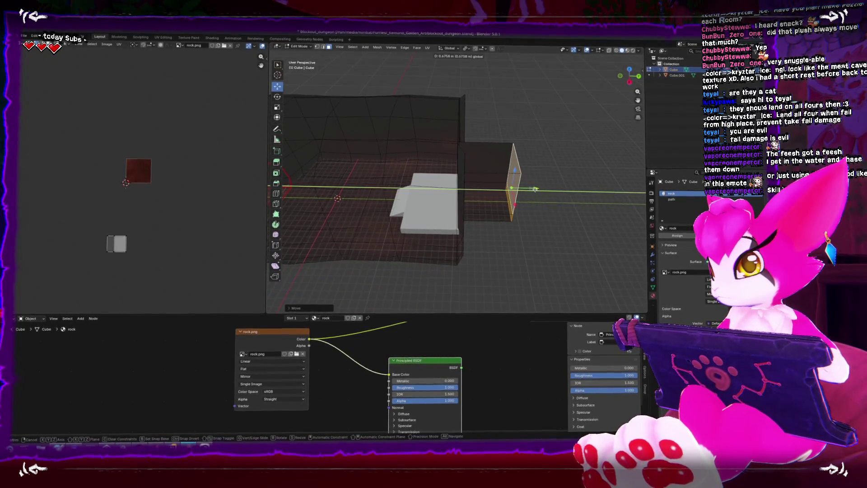
click(535, 189)
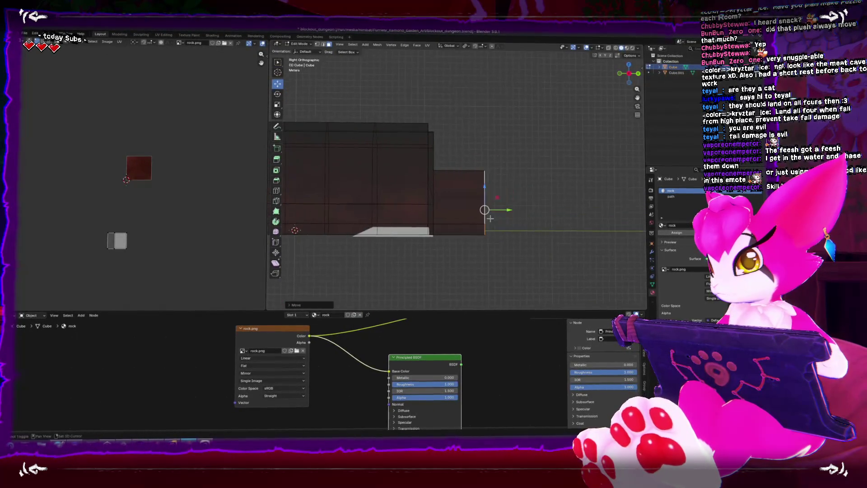
mouse_move(496, 192)
mouse_down()
mouse_move(593, 198)
mouse_move(582, 197)
mouse_up()
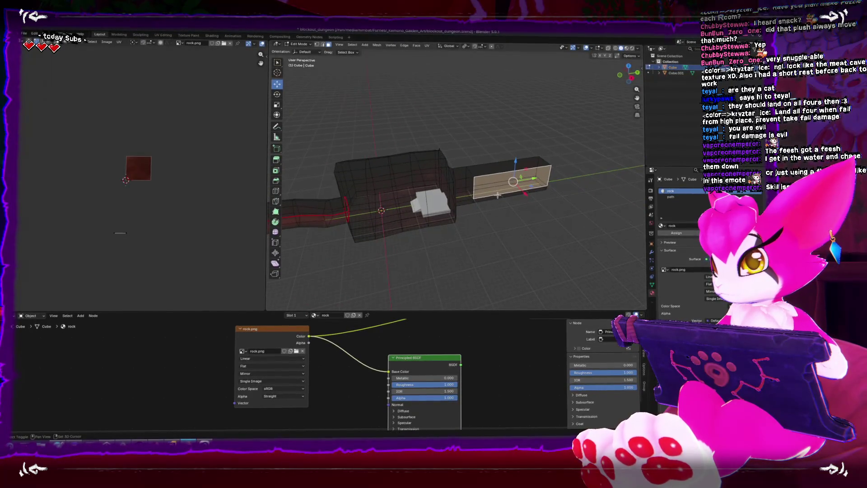
key(x)
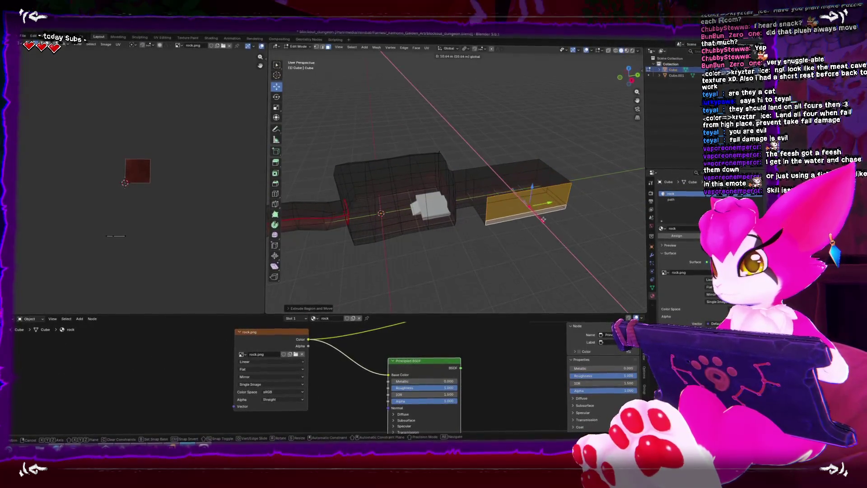
click(547, 222)
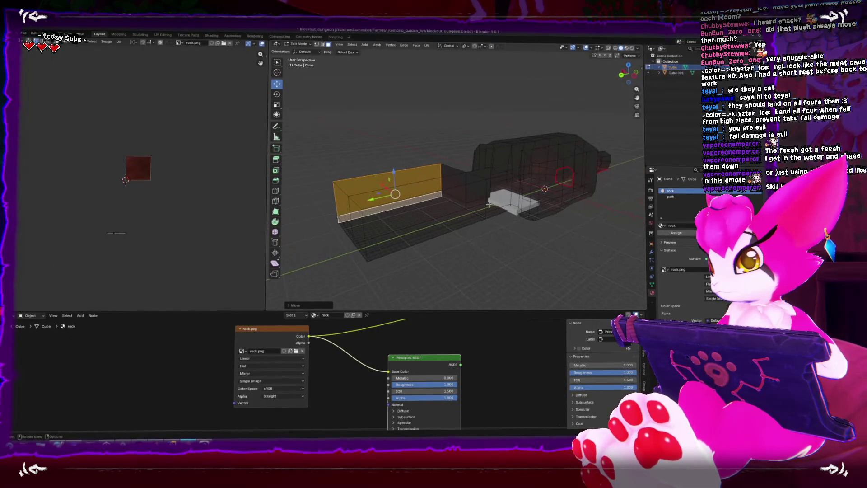
click(502, 223)
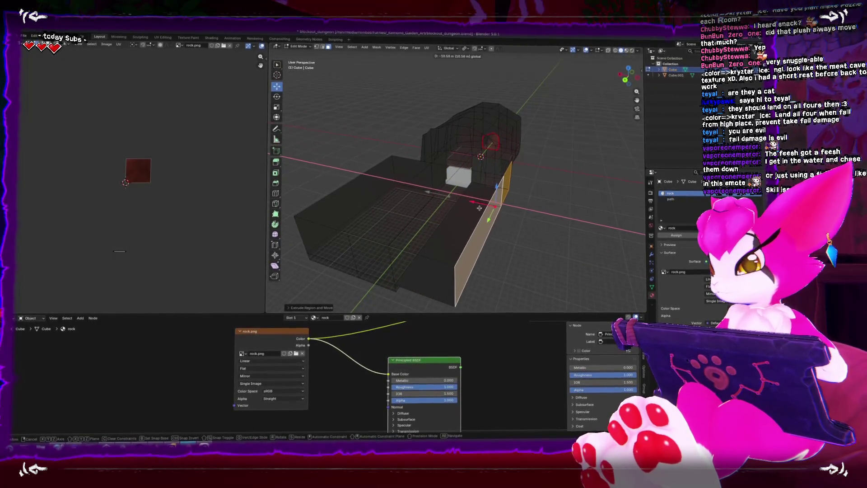
click(455, 211)
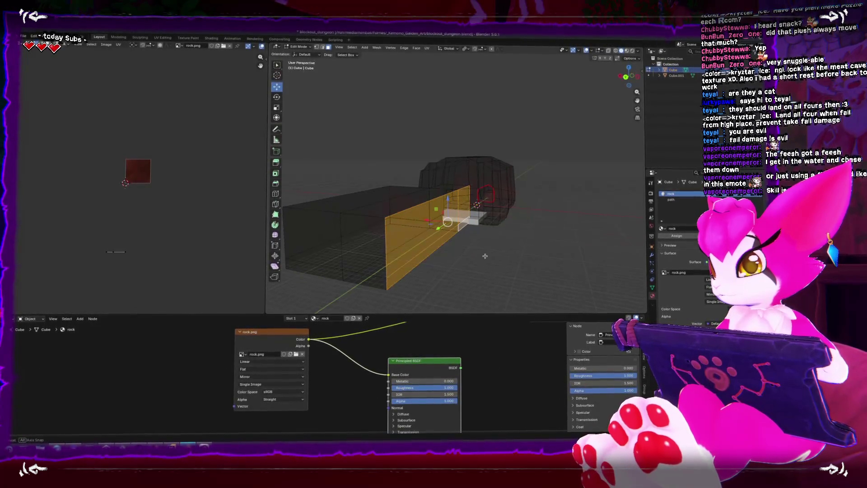
Using X-ray, select the new section's vertical side face and move it up and back.
drag(485, 257, 494, 257)
drag(438, 232, 446, 232)
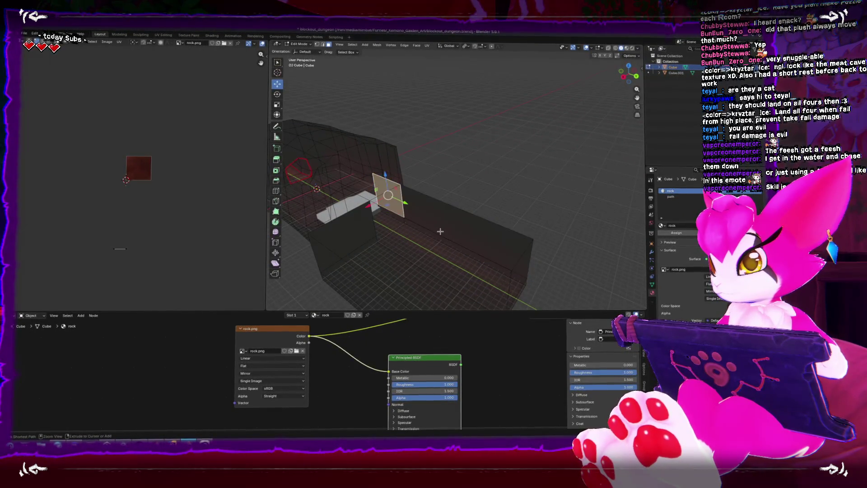
key(alt+z)
click(457, 228)
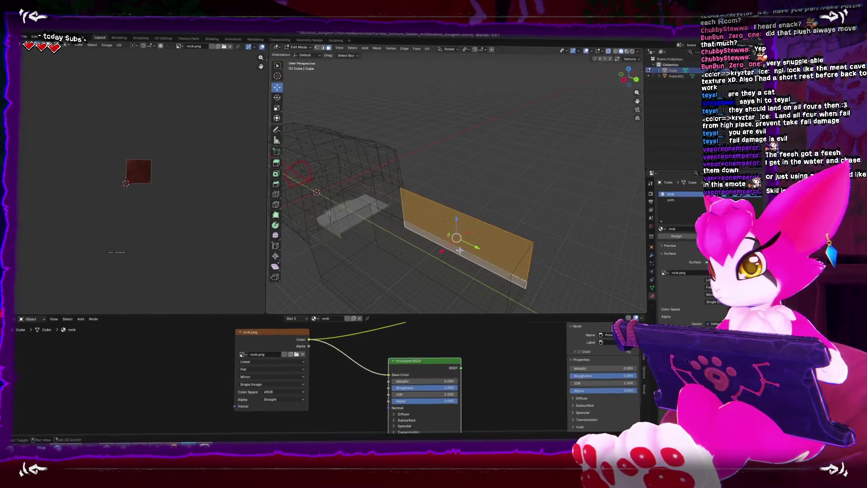
key(alt+z)
drag(442, 249, 472, 221)
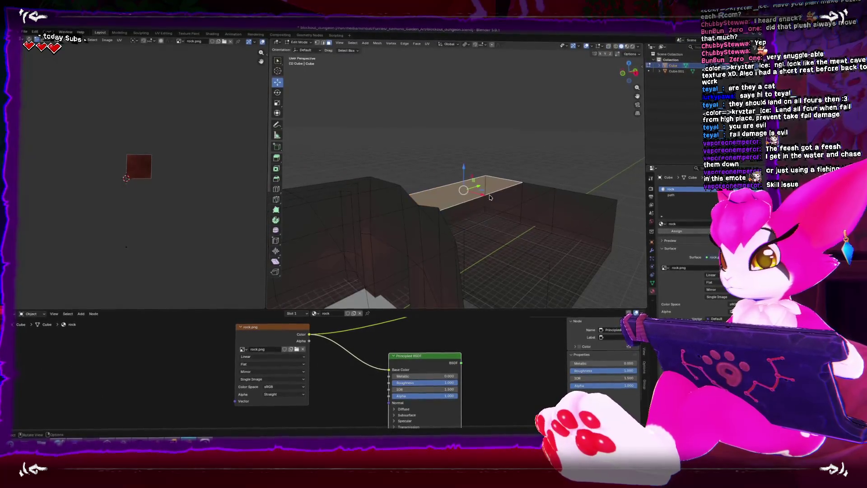
Raise the room's top face to make the ceiling taller.
click(534, 206)
click(533, 205)
drag(507, 184, 503, 128)
click(507, 139)
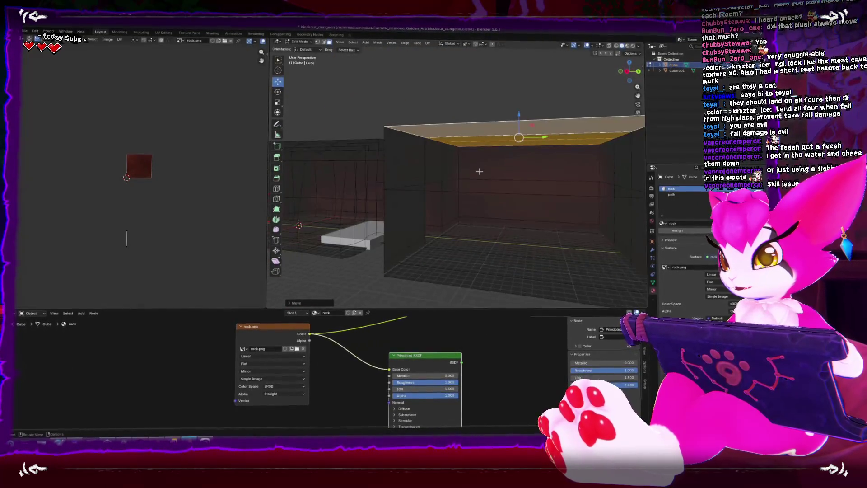
Lower the room's floor face and push it outward along Y to lengthen the room.
click(470, 226)
drag(470, 227, 401, 269)
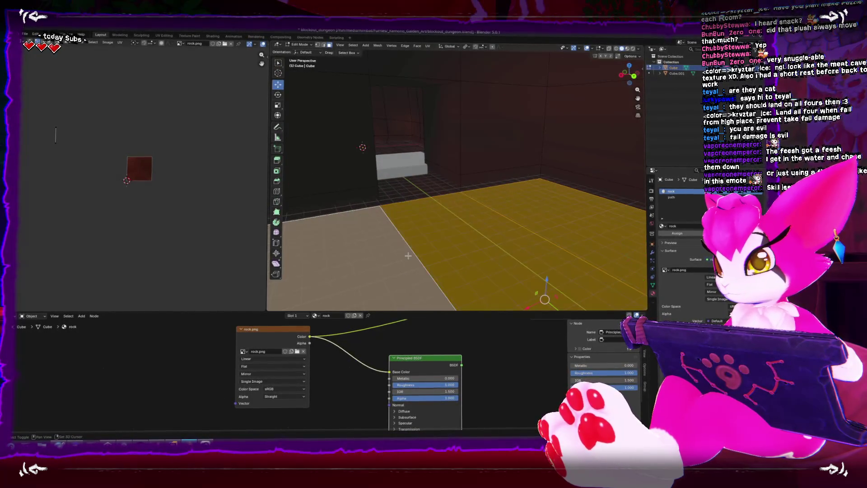
key(KP_3)
key(g)
key(z)
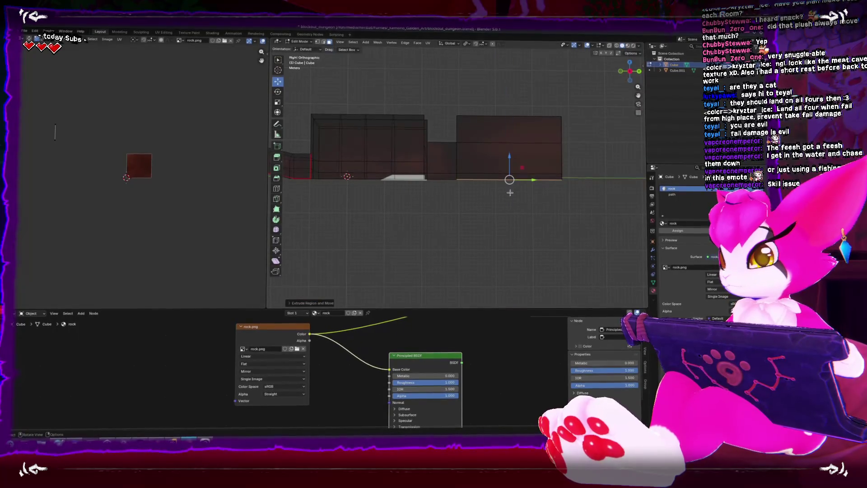
key(g)
key(z)
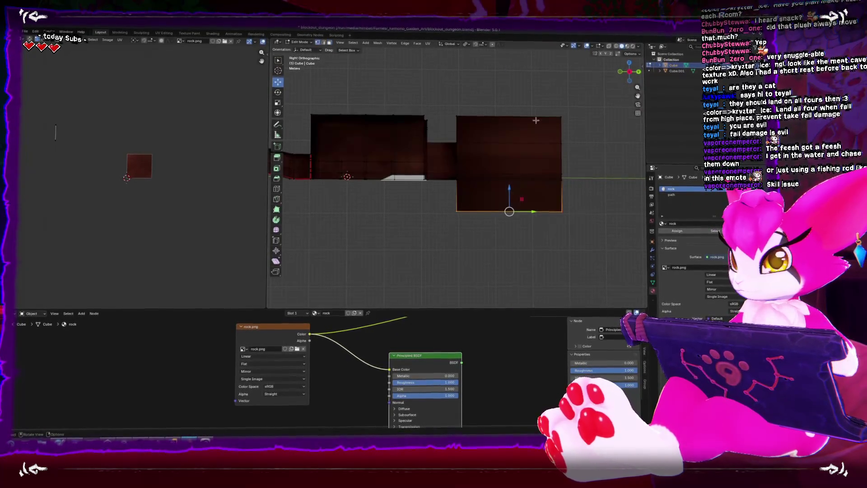
key(alt+z)
key(y)
click(598, 169)
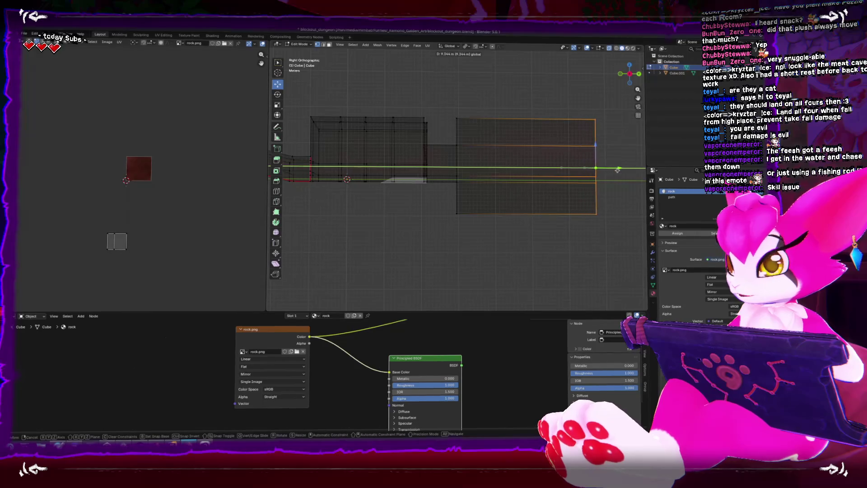
Leave the room mesh and begin editing the grey platform block Cube.001.
key(Tab)
key(alt+z)
click(411, 211)
key(Tab)
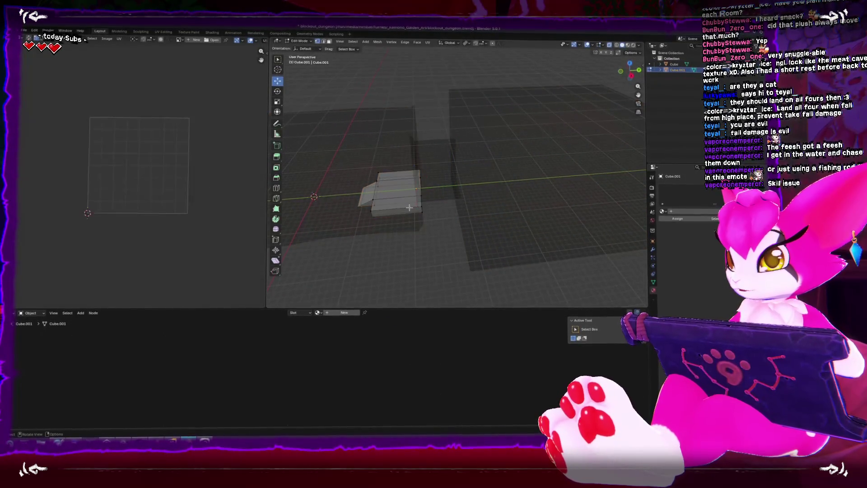
Move a face of the grey platform block along the Y axis.
scroll(398, 189, up, 5)
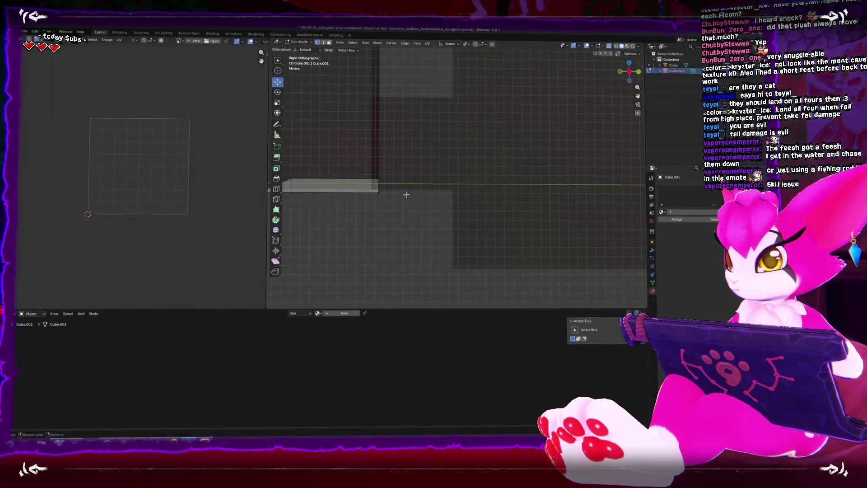
scroll(399, 189, down, 4)
key(alt+z)
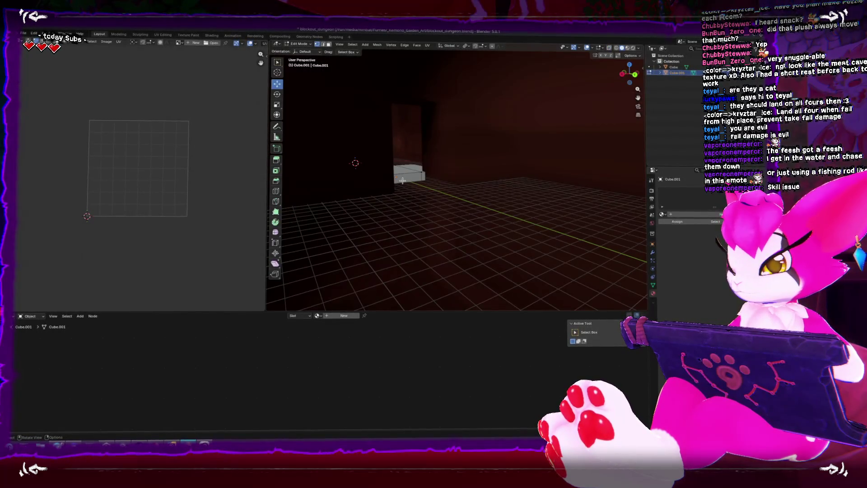
click(402, 179)
key(g)
key(y)
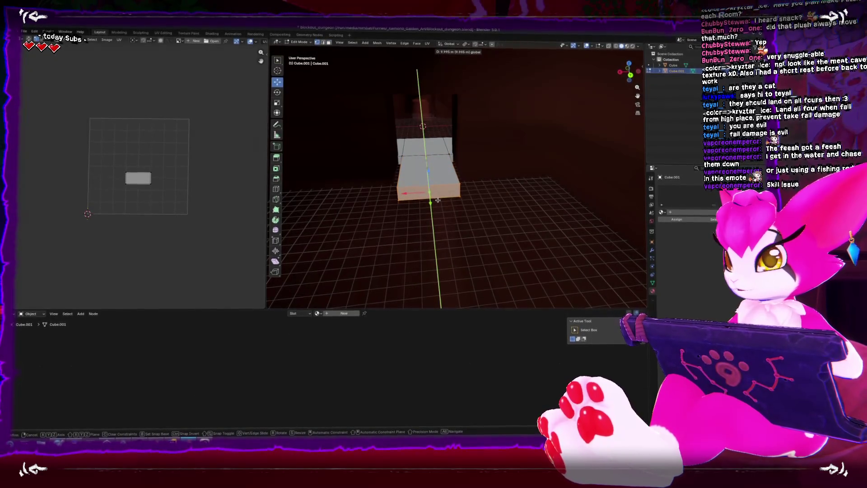
click(436, 204)
Reposition the block's face after trying and cancelling an edge slide.
mouse_move(437, 204)
mouse_down()
mouse_move(545, 224)
mouse_move(462, 192)
mouse_move(474, 165)
mouse_up()
key(g)
key(g)
right_click(462, 192)
key(g)
right_click(474, 173)
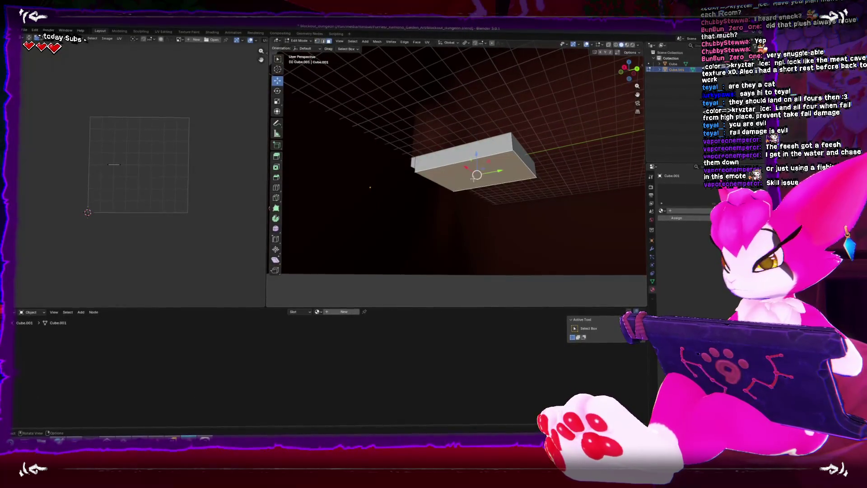
key(g)
click(475, 174)
In side orthographic view, extrude the platform's face downward into a tall column.
drag(475, 174, 463, 268)
key(KP_3)
key(KP_1)
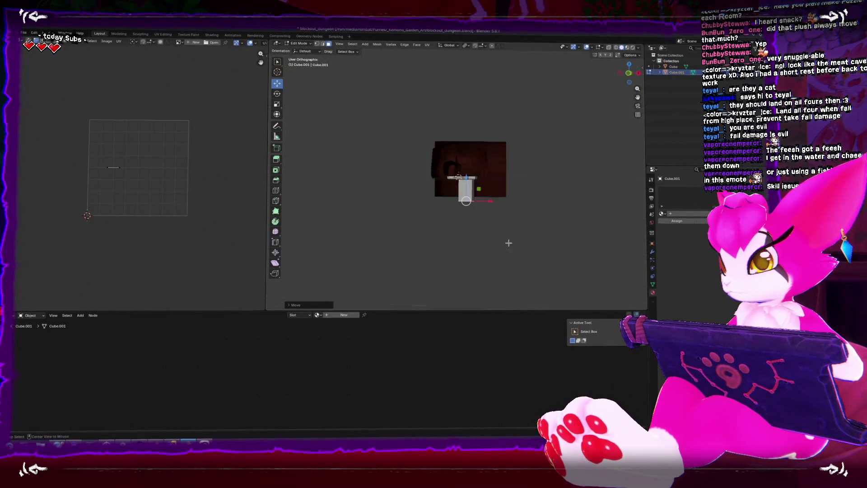
key(KP_3)
key(e)
click(506, 199)
key(Tab)
click(511, 195)
key(Tab)
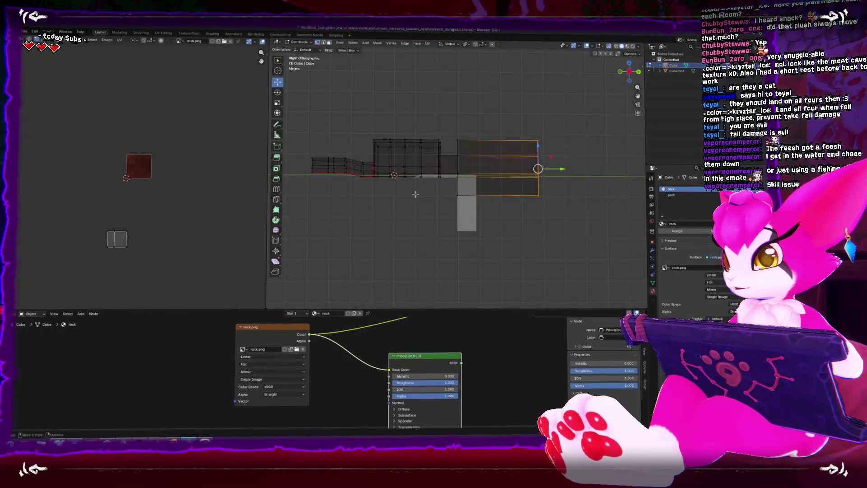
Lower the room's bottom face along Z to deepen the room.
click(515, 196)
key(g)
key(z)
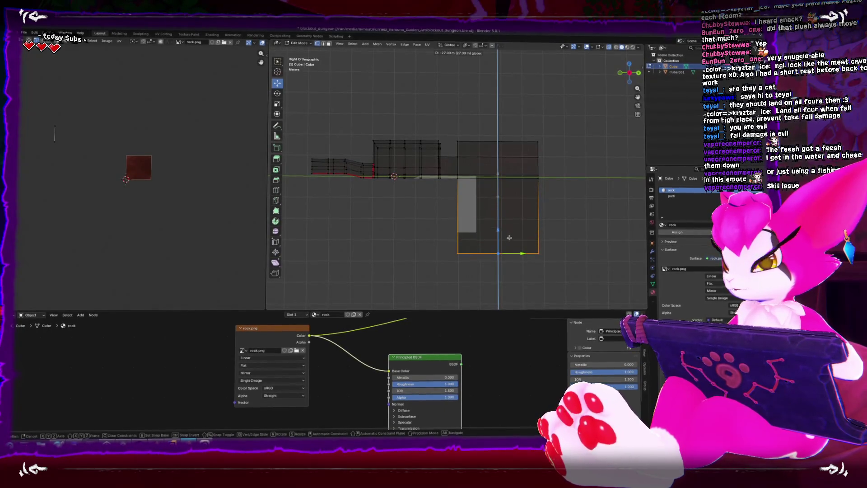
click(403, 216)
key(a)
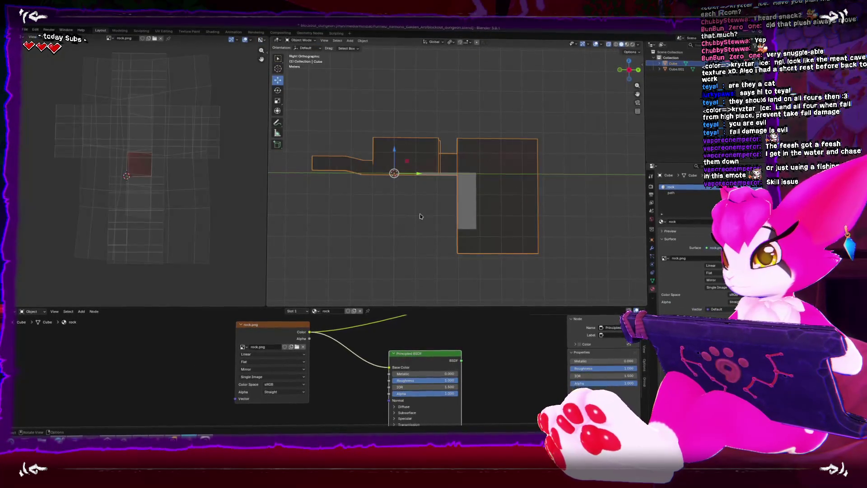
key(alt+a)
key(Tab)
Drag the grey pillar's selected face further down.
click(462, 215)
key(Tab)
drag(465, 218, 464, 253)
scroll(462, 194, down, 4)
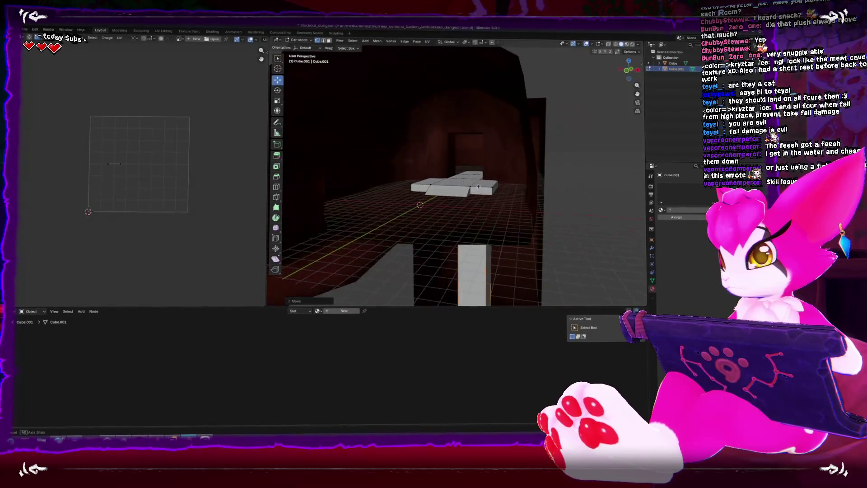
drag(497, 186, 534, 179)
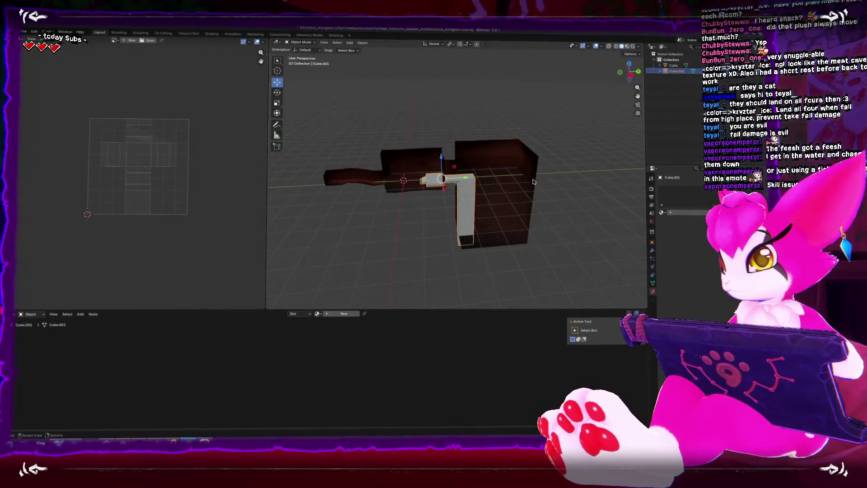
In side view, stretch the room's right side further out.
key(Tab)
click(493, 170)
key(Tab)
key(KP_3)
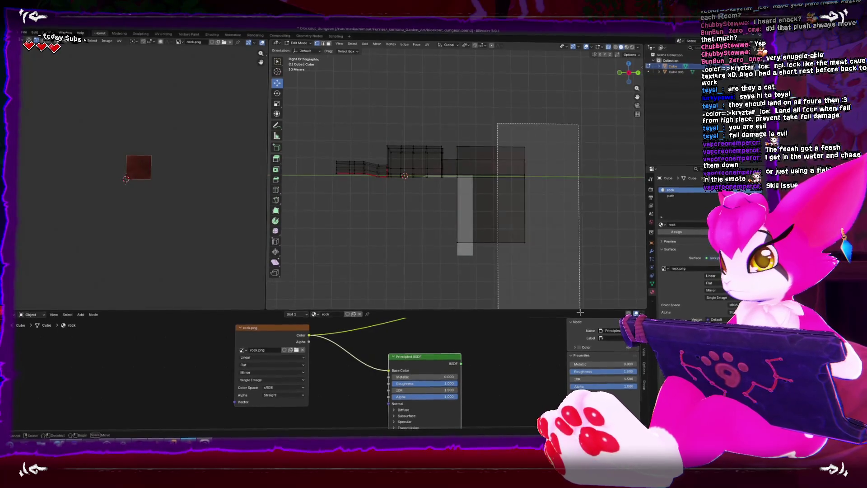
click(525, 176)
mouse_move(549, 178)
mouse_down()
mouse_move(577, 180)
mouse_move(558, 174)
mouse_move(496, 225)
mouse_up()
key(Tab)
Select the grey block's thin top-front face, then return to object mode.
click(496, 225)
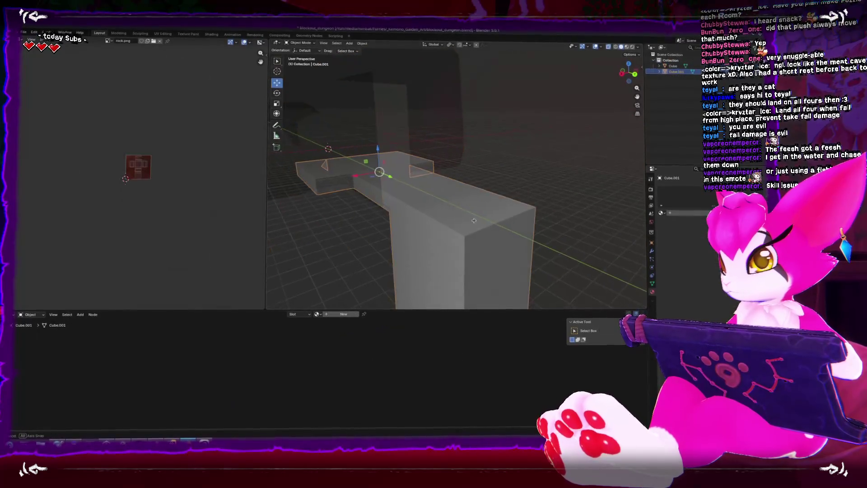
key(Tab)
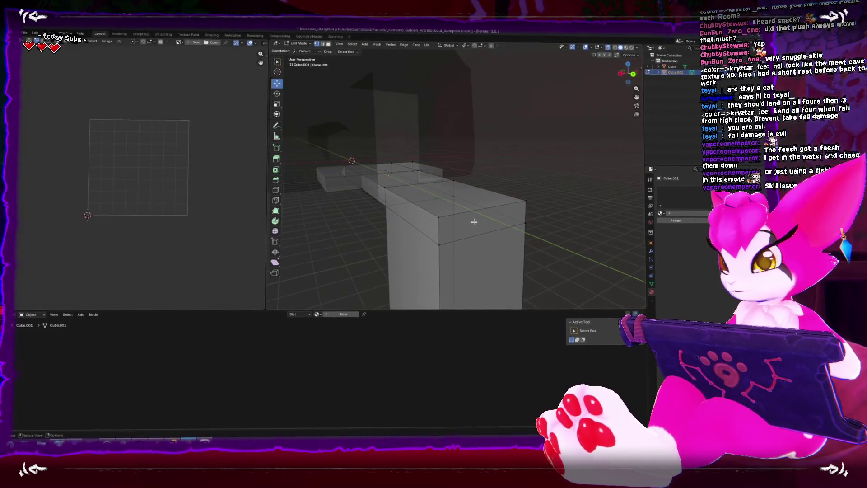
mouse_move(475, 223)
mouse_down()
mouse_move(441, 201)
mouse_move(512, 232)
mouse_move(503, 202)
mouse_move(522, 191)
mouse_up()
click(441, 201)
key(ctrl+Tab)
click(451, 211)
Save the file as blockout_dungeon.blend.
scroll(451, 211, down, 5)
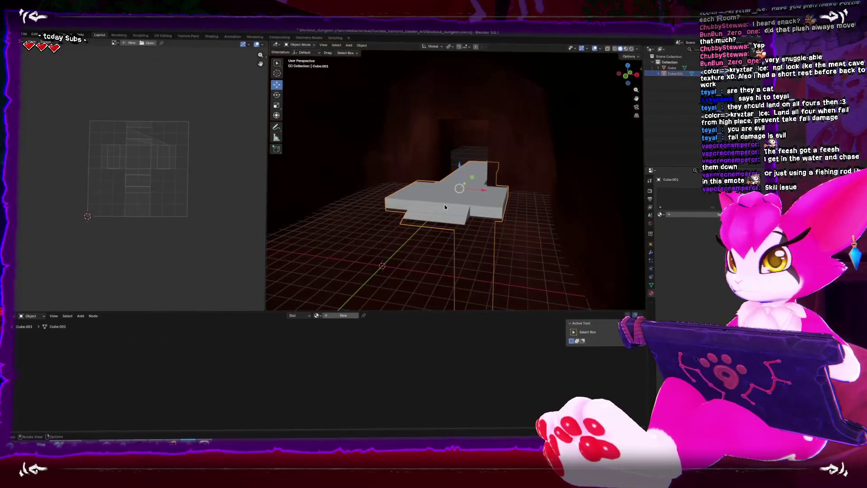
scroll(541, 212, down, 6)
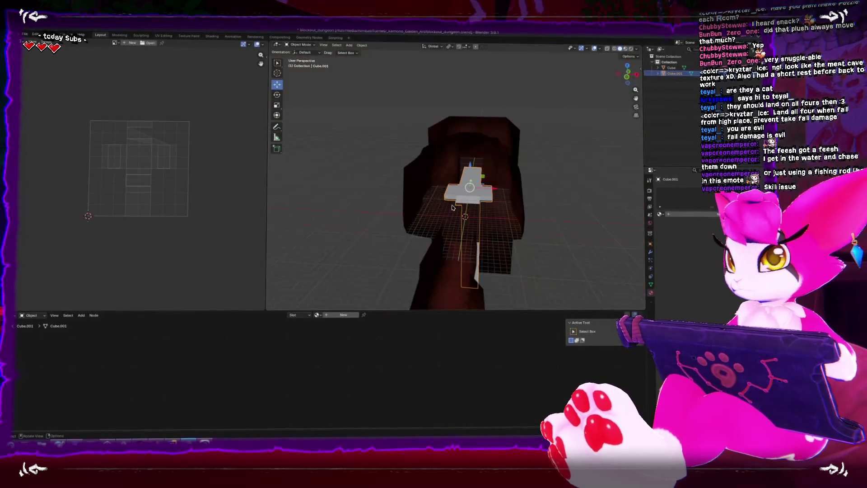
drag(542, 212, 537, 206)
key(ctrl+s)
scroll(434, 198, down, 3)
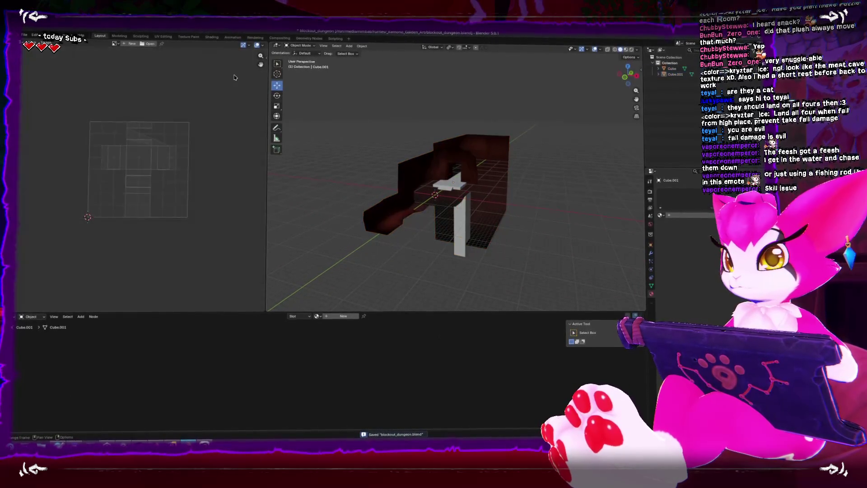
Re-export the dungeon model as an FBX file and switch to the running Unity game.
click(25, 36)
mouse_move(54, 123)
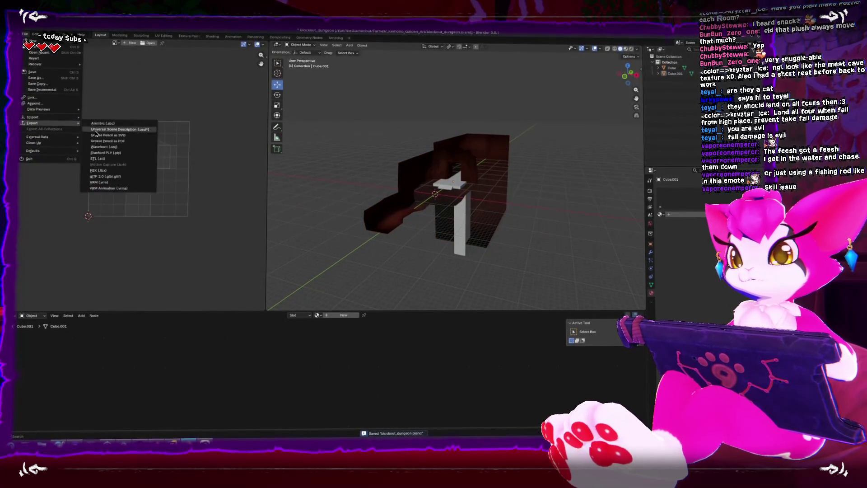
click(136, 170)
double_click(356, 166)
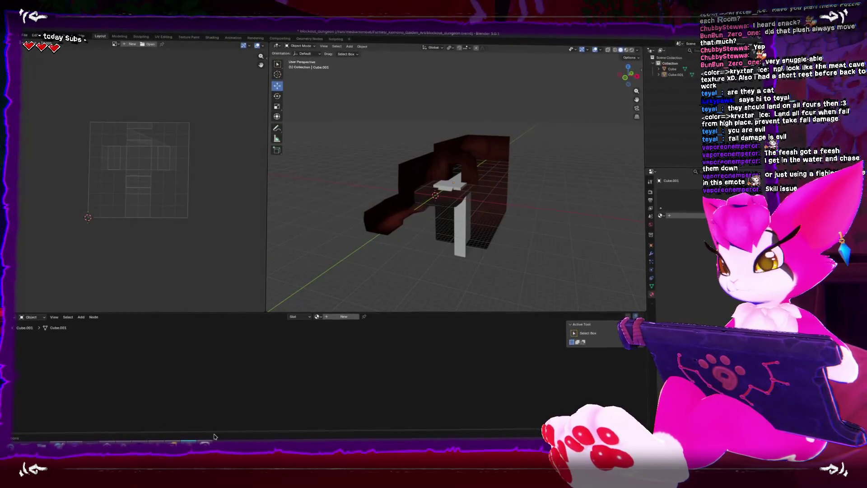
key(alt+Tab)
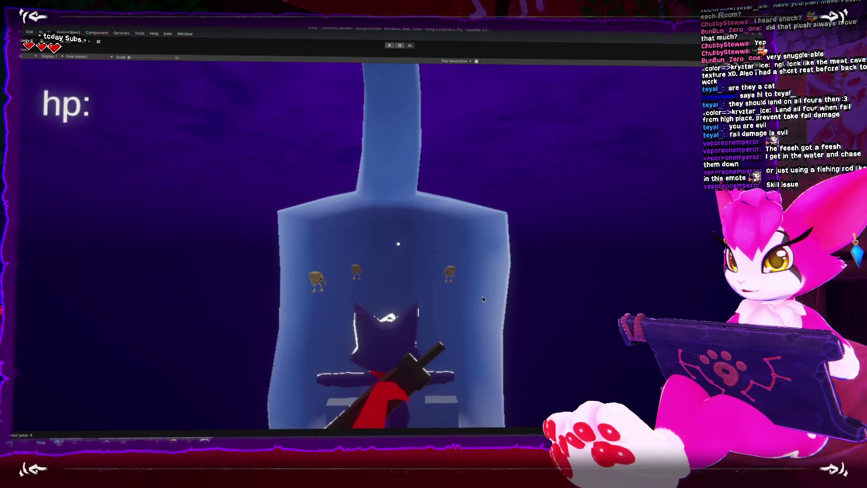
Un-maximize the Game view with Shift+Space and frame Skeleton (2) in the Scene view.
key(shift+space)
key(f)
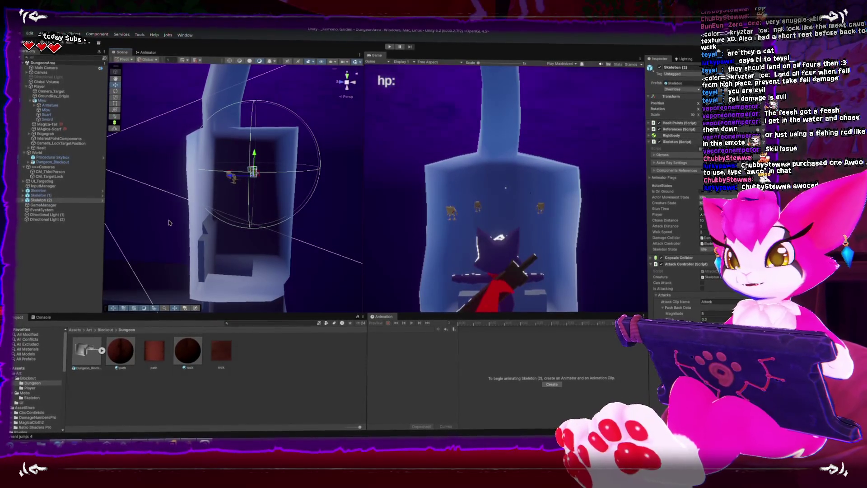
Try rotating Dungeon_Blockout, undo it, and apply the dark red path material to the floor.
click(289, 273)
key(e)
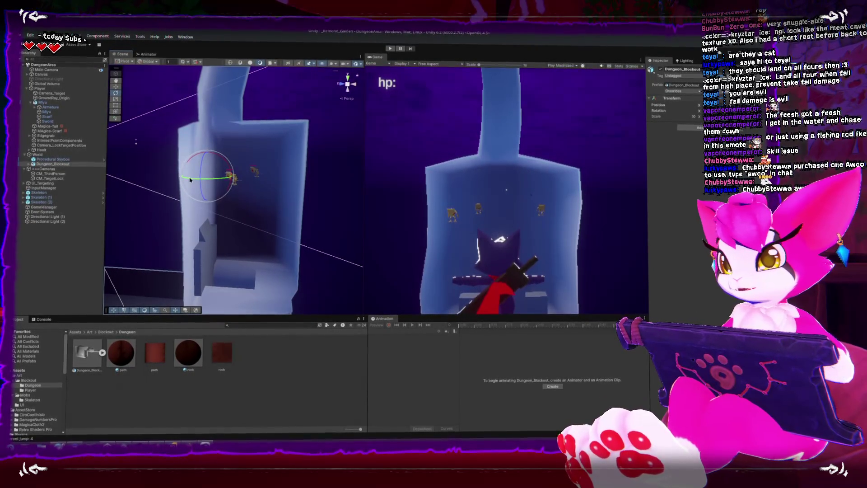
drag(229, 171, 160, 109)
key(ctrl+z)
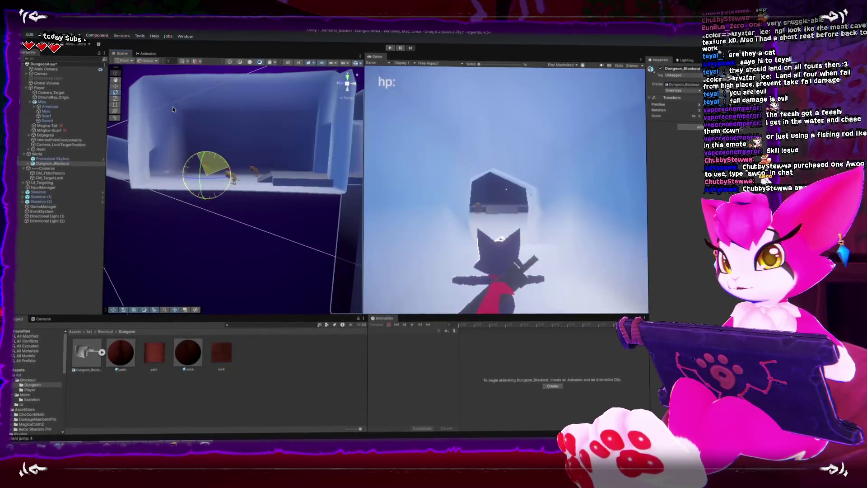
double_click(53, 158)
mouse_move(188, 351)
mouse_down()
mouse_move(312, 203)
mouse_move(194, 301)
mouse_move(253, 170)
mouse_up()
mouse_move(144, 356)
mouse_down()
mouse_move(229, 213)
mouse_move(265, 194)
mouse_up()
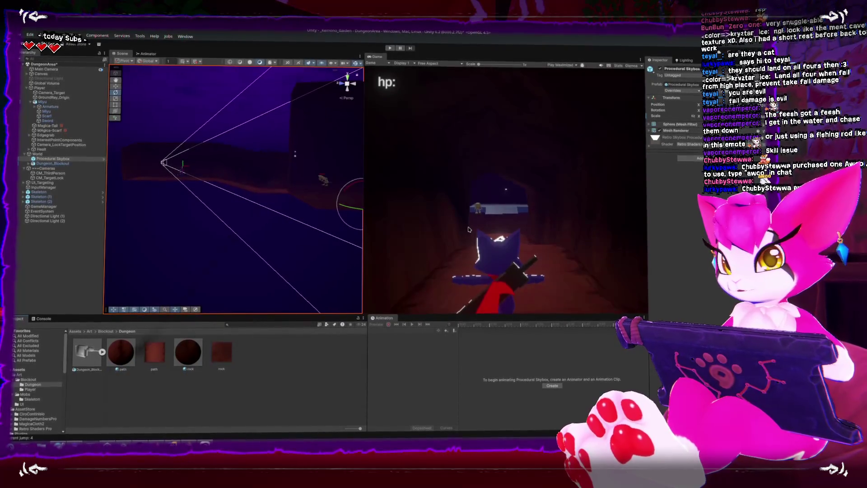
Play-test the tunnel, running forward and striking the skeletons with the sword until defeated.
click(390, 48)
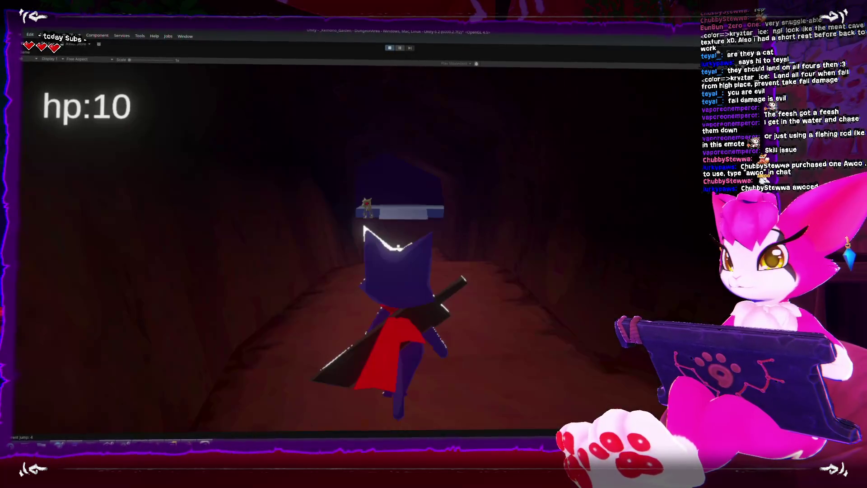
key(w)
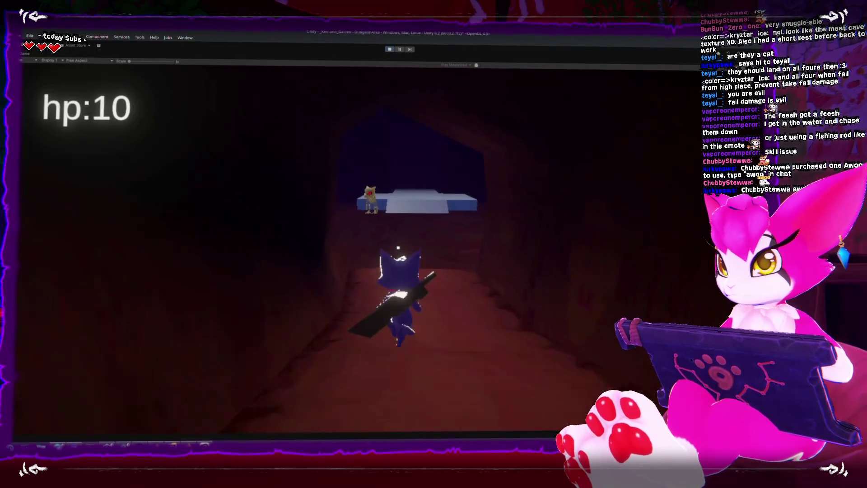
key(w)
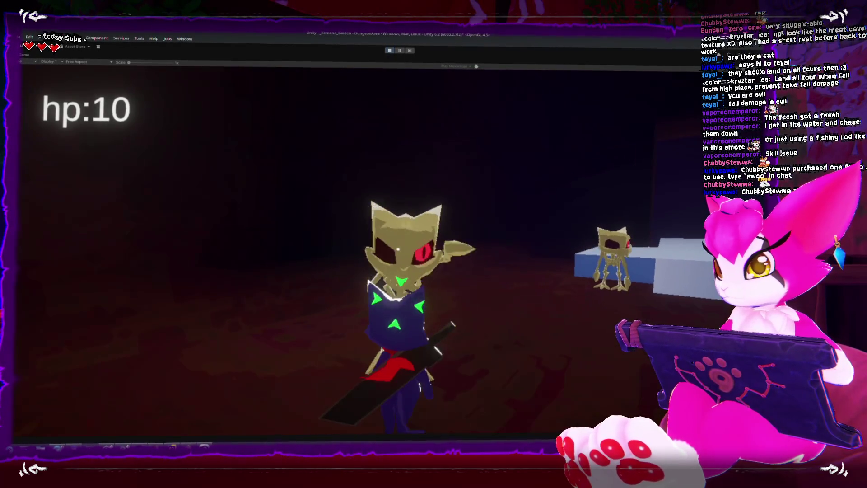
click(355, 248)
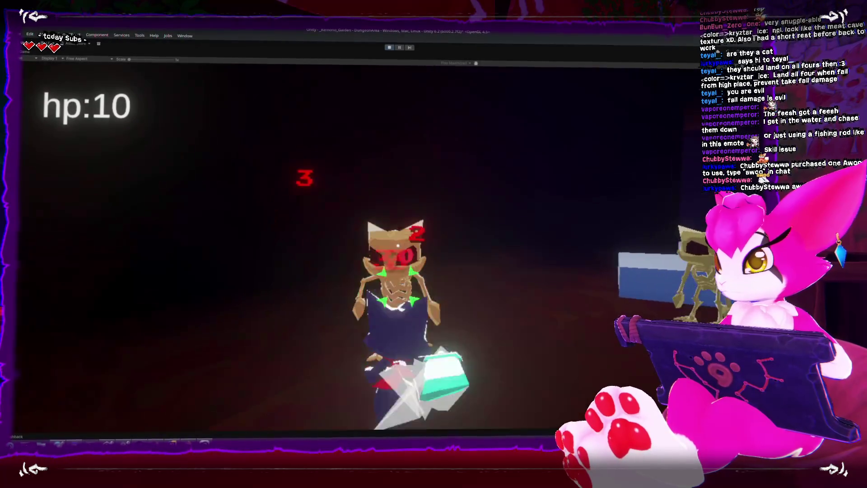
click(397, 247)
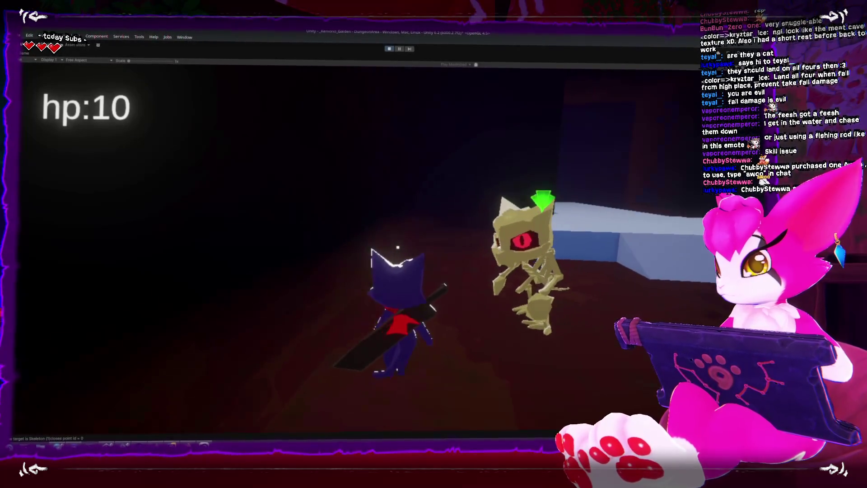
click(398, 247)
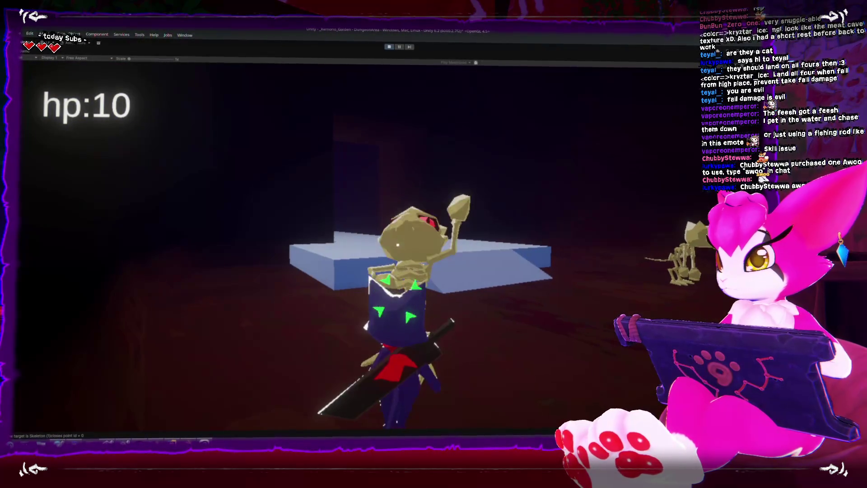
click(398, 246)
click(398, 247)
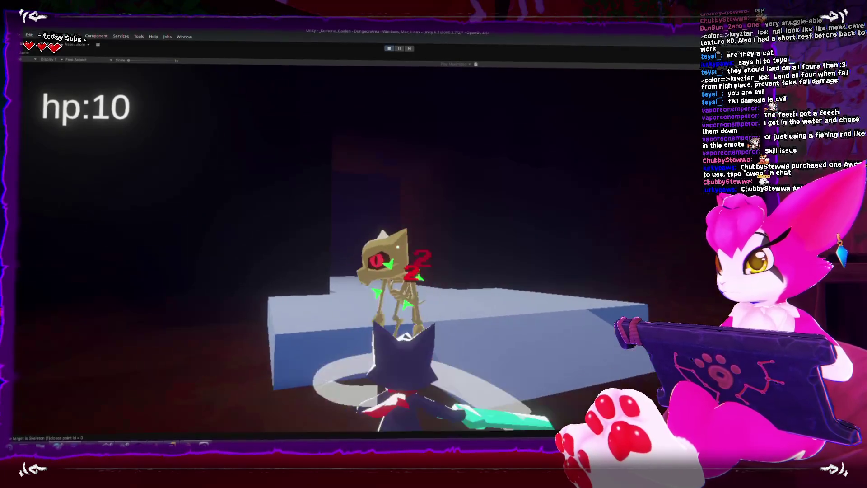
click(397, 247)
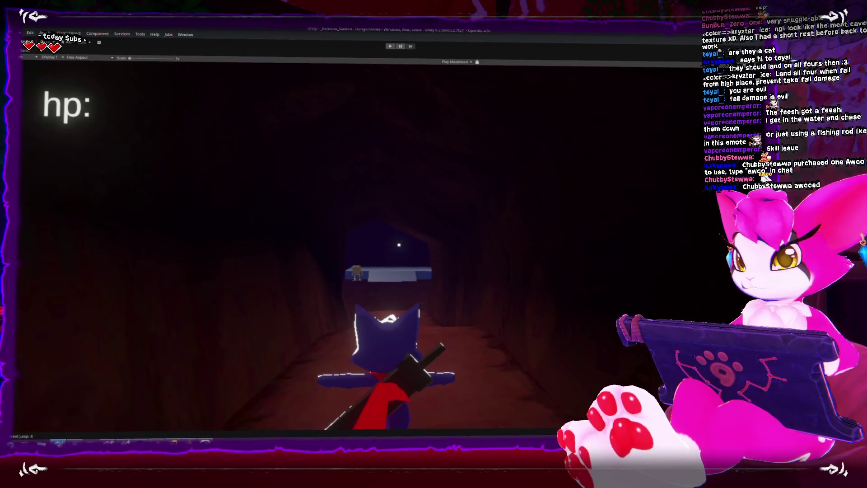
click(205, 441)
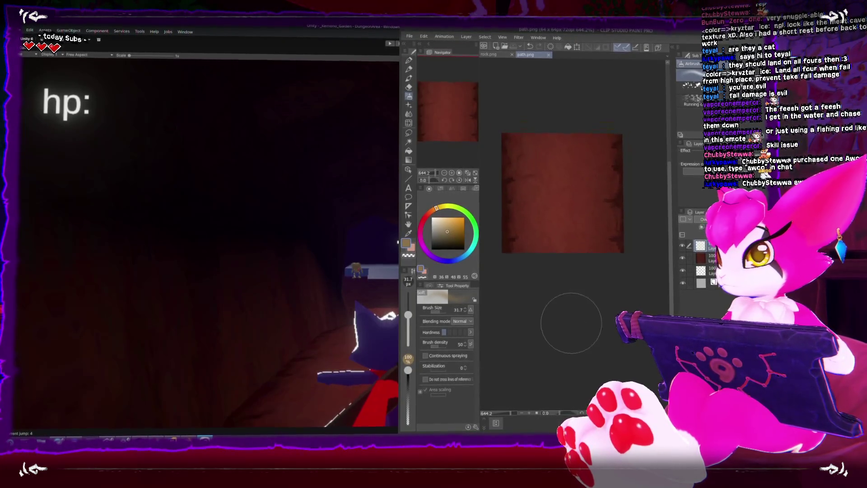
Create a new 64×64 canvas and save it as bricks_1.png, accepting the layer warning.
click(410, 36)
click(426, 47)
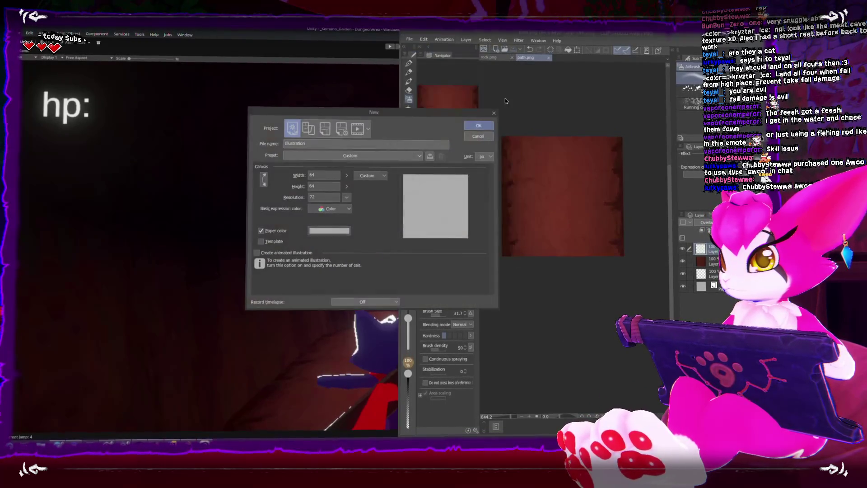
key(Return)
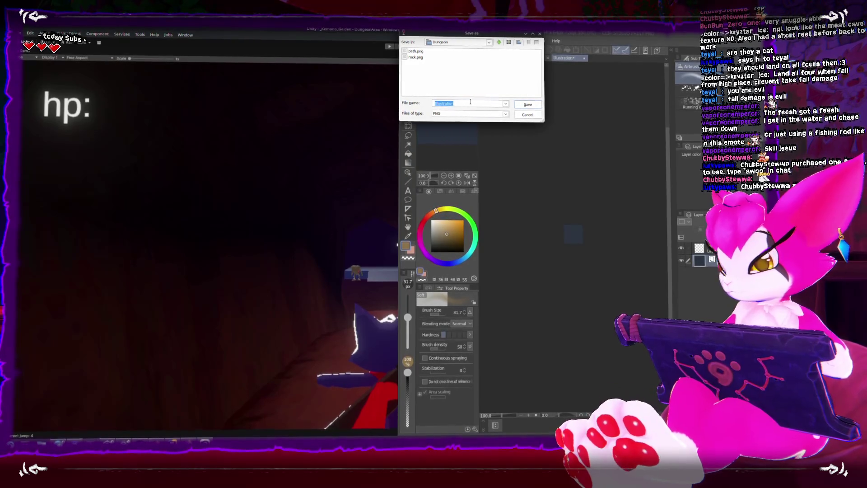
key(Return)
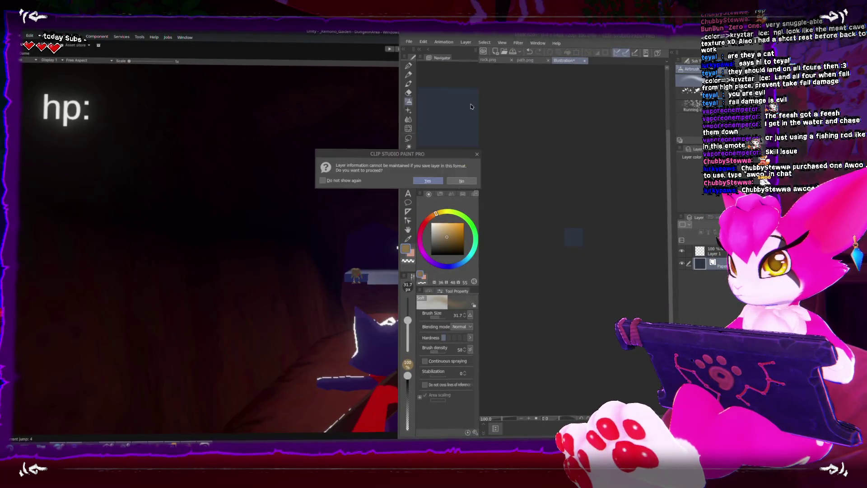
key(Return)
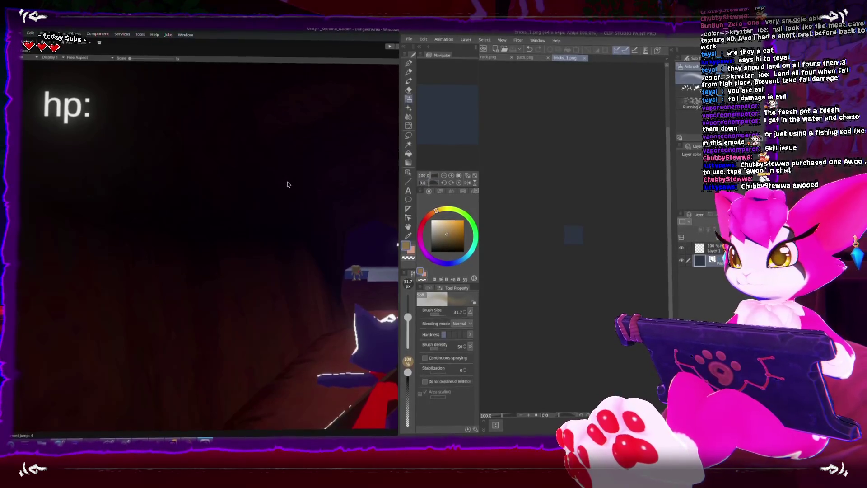
click(289, 184)
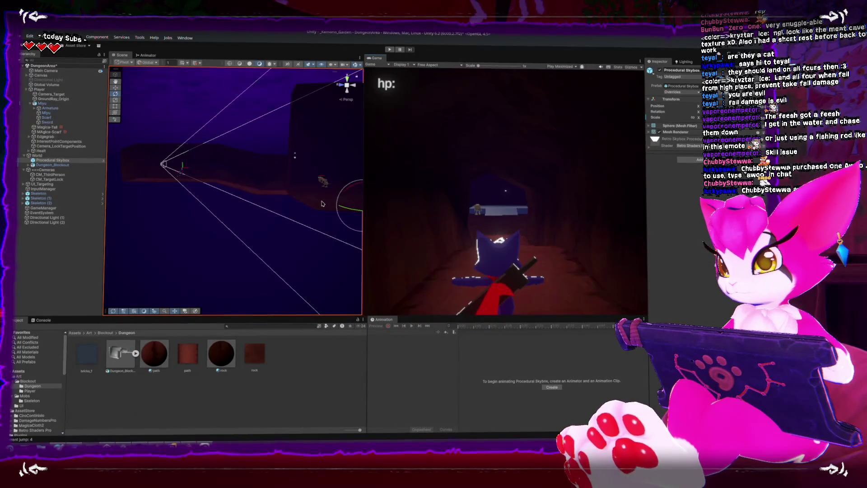
Duplicate the path material as 'bricks' and put the bricks_1 texture on the floor blocks.
scroll(271, 203, down, 5)
scroll(266, 205, up, 5)
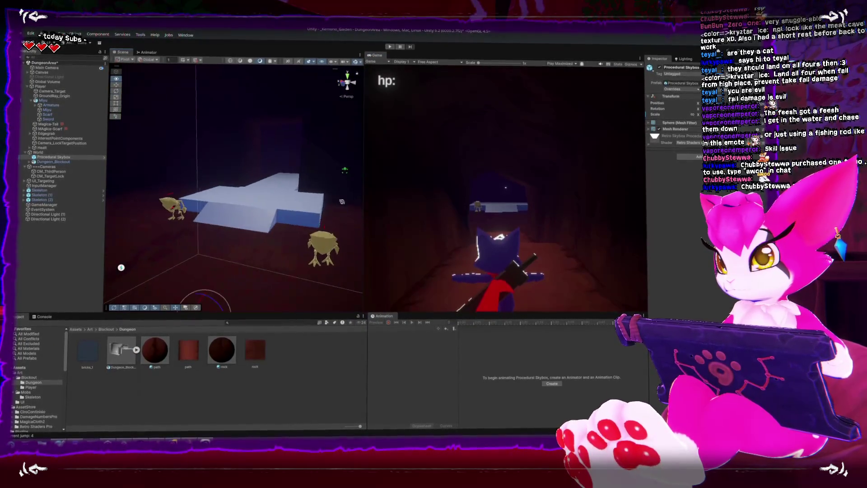
click(152, 357)
key(ctrl+d)
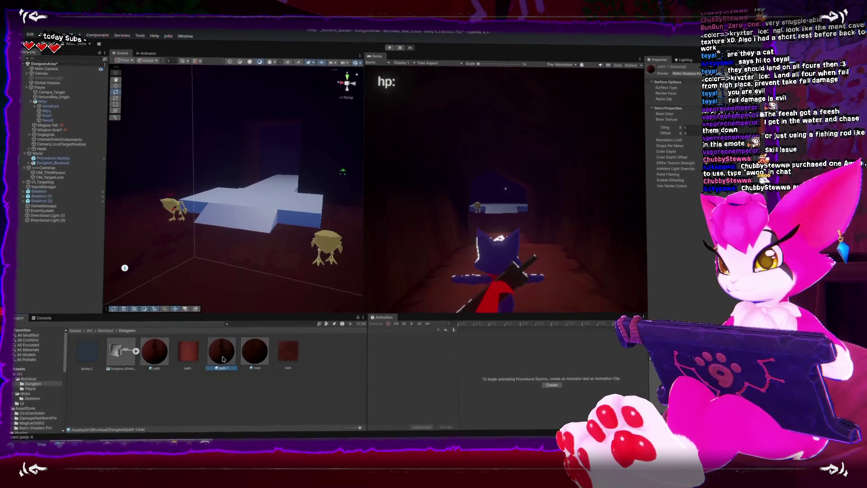
key(F2)
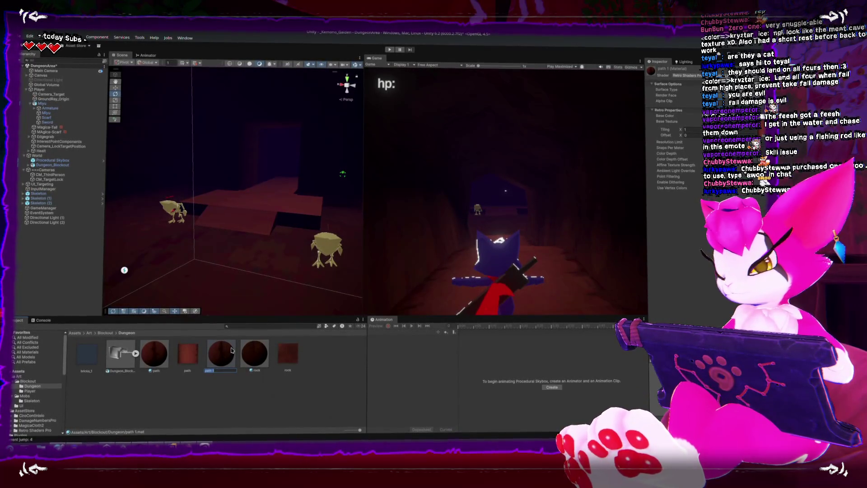
text(bricks)
key(Return)
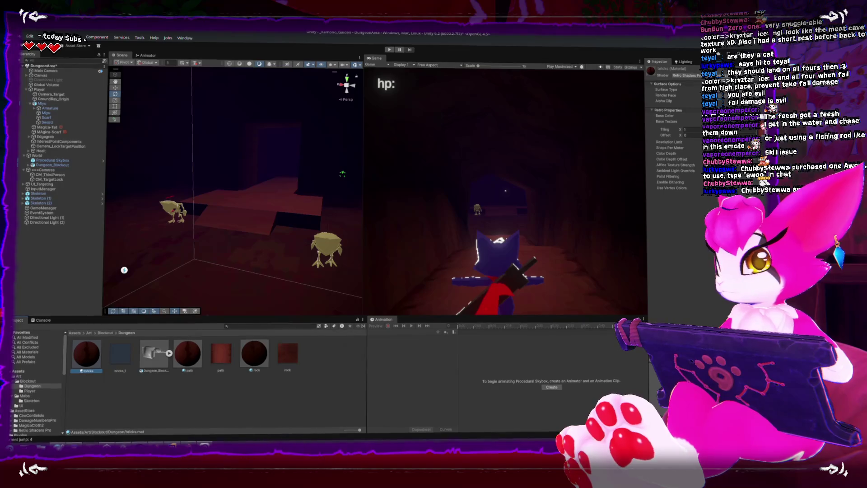
drag(120, 369, 259, 234)
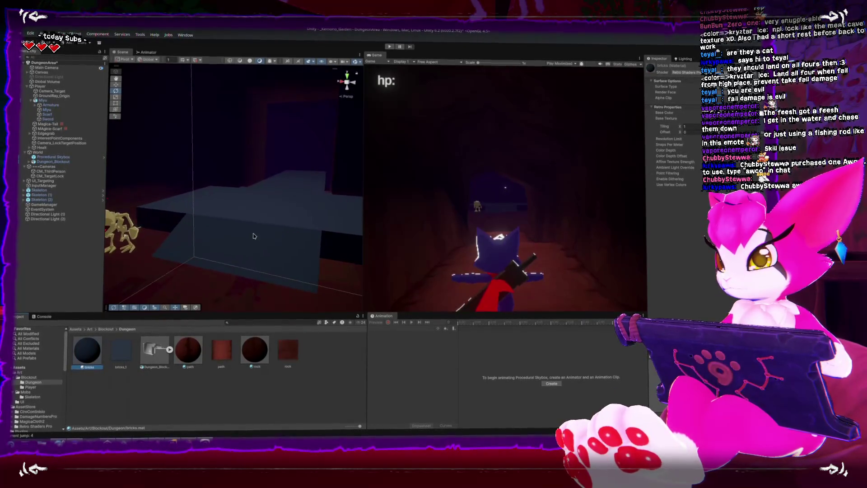
scroll(259, 235, down, 4)
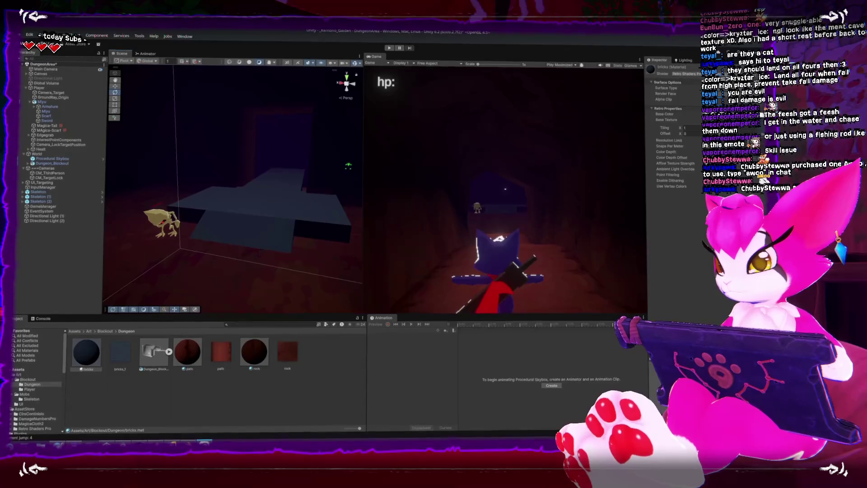
key(alt+Tab)
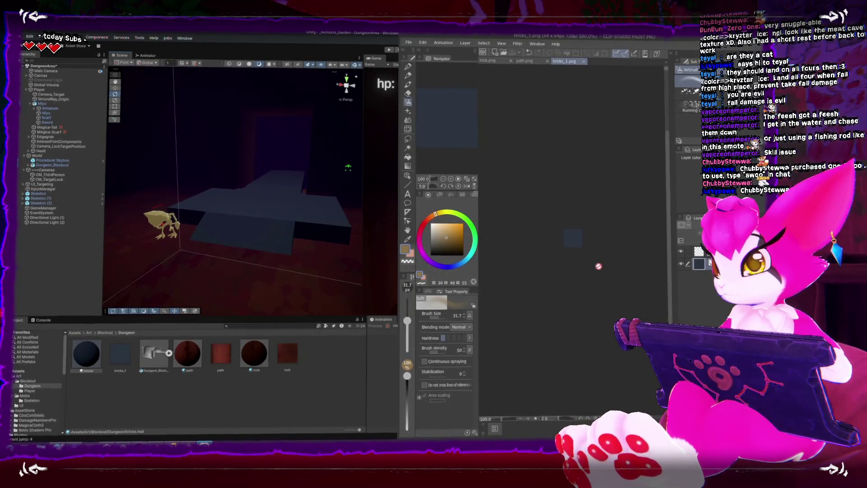
Sample the canvas blue, switch to the Rough pen, and draw then undo a horizontal line.
scroll(583, 260, up, 2)
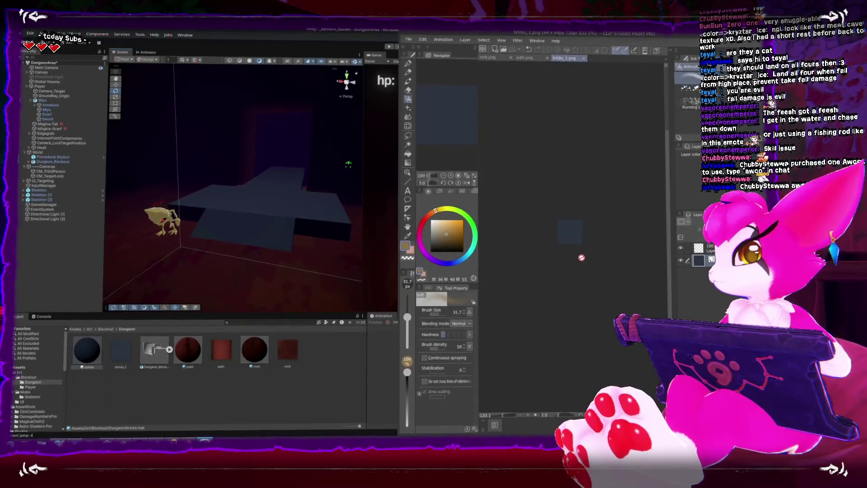
scroll(575, 246, up, 10)
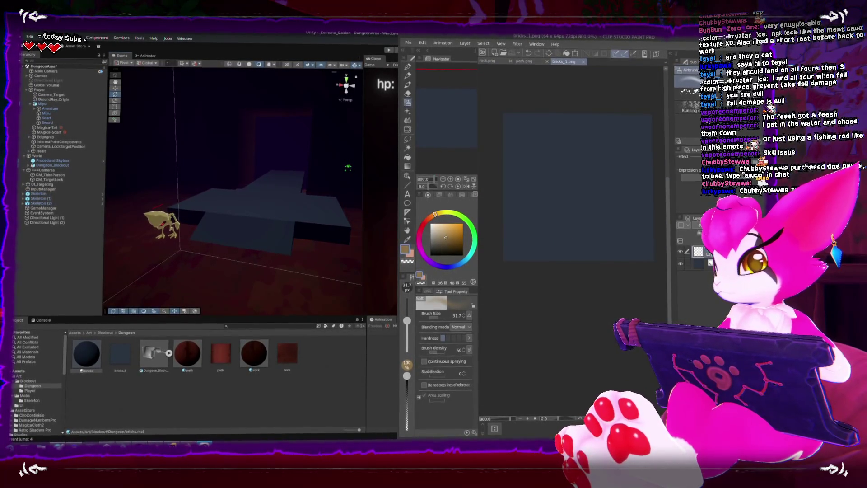
alt+click(559, 204)
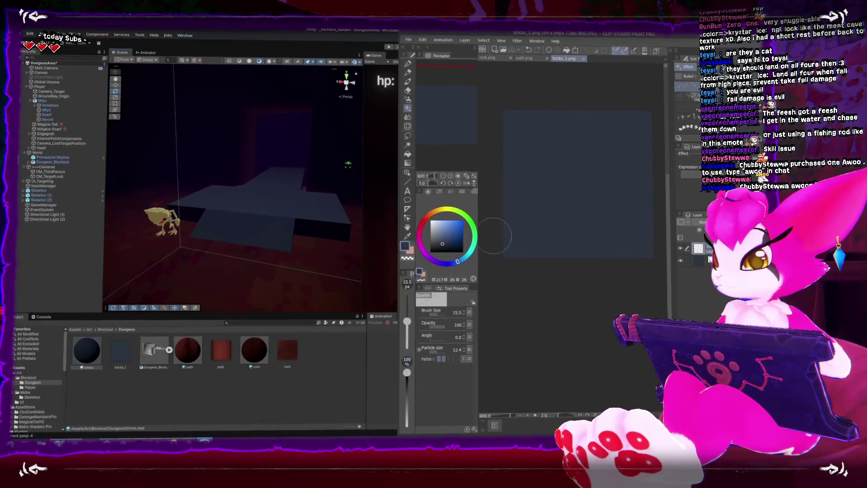
key(p)
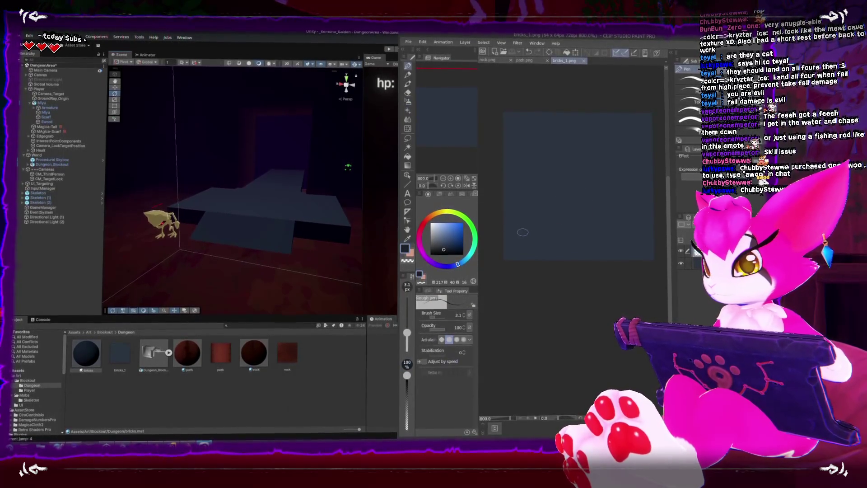
drag(505, 227, 650, 227)
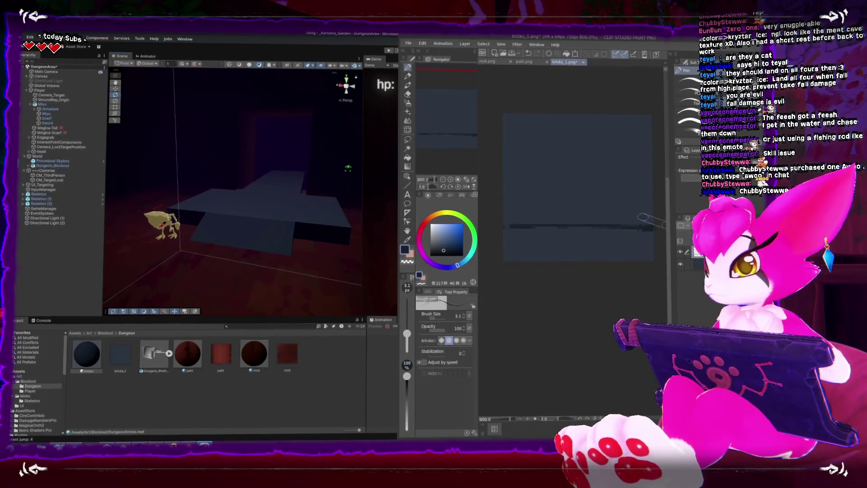
key(ctrl+z)
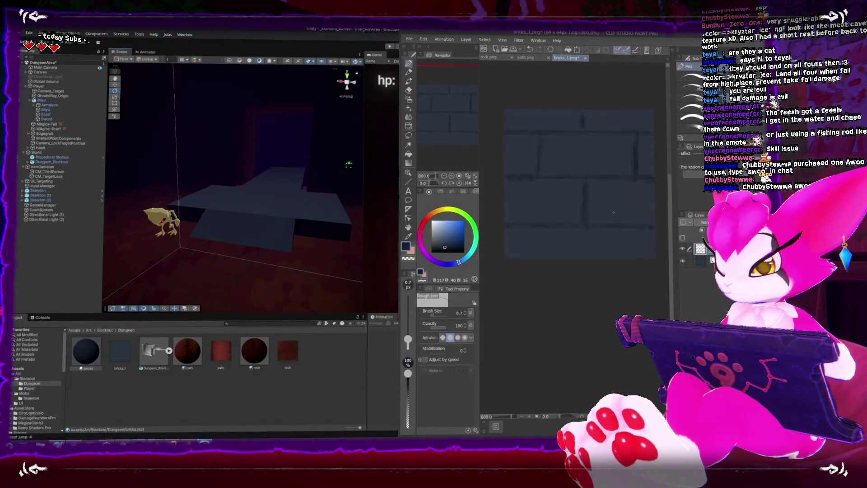
key(ctrl+t)
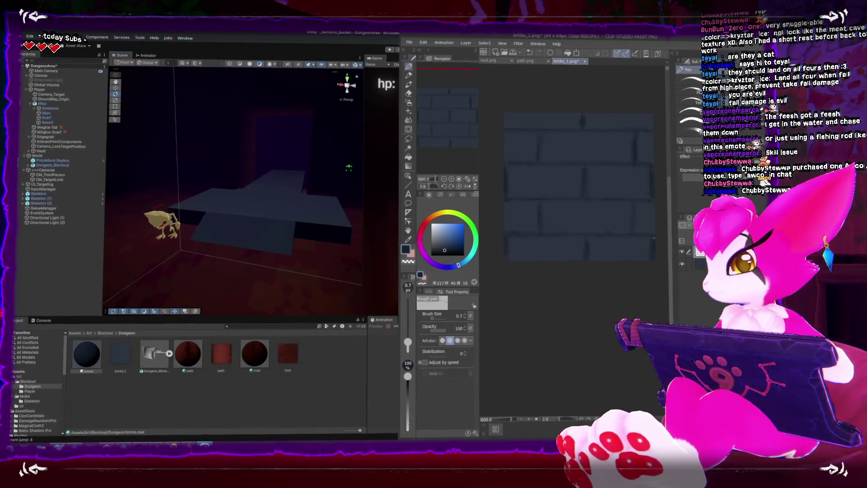
Scale the brick layer with Ctrl+T to fit the canvas.
key(ctrl+t)
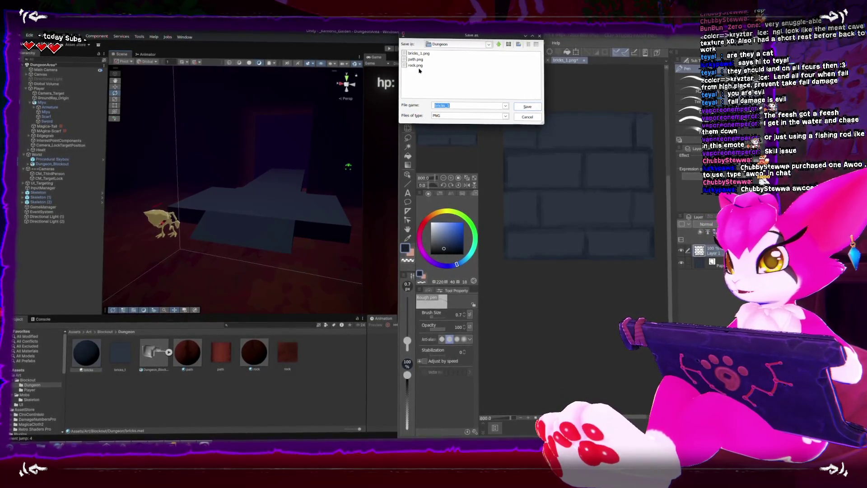
Save the brick texture over bricks_1.png, discarding its layer information.
click(527, 108)
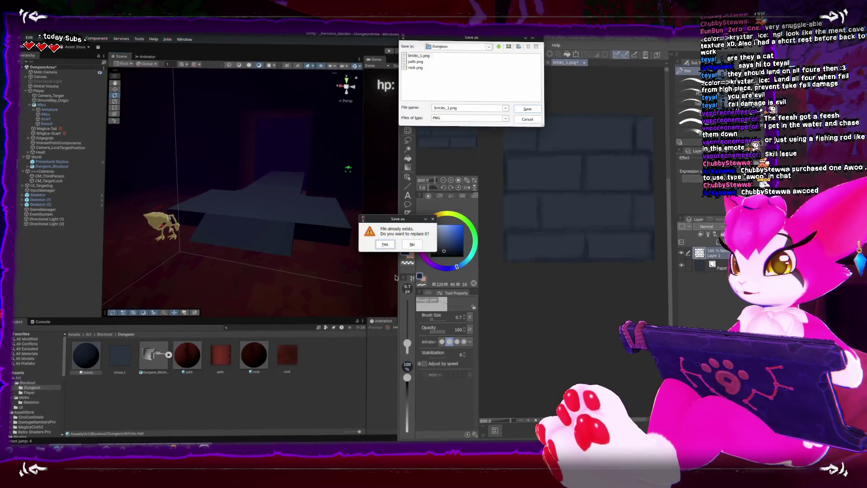
click(380, 245)
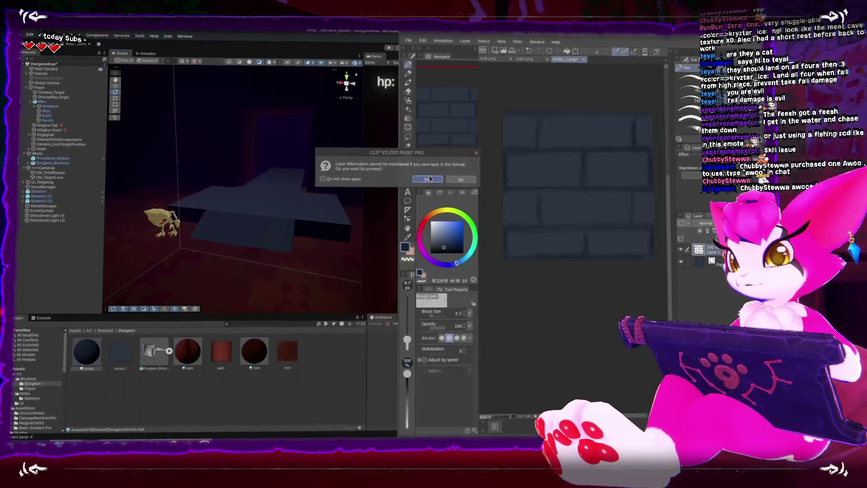
click(428, 180)
Switch from Clip Studio Paint through Unity back to Blender.
click(300, 204)
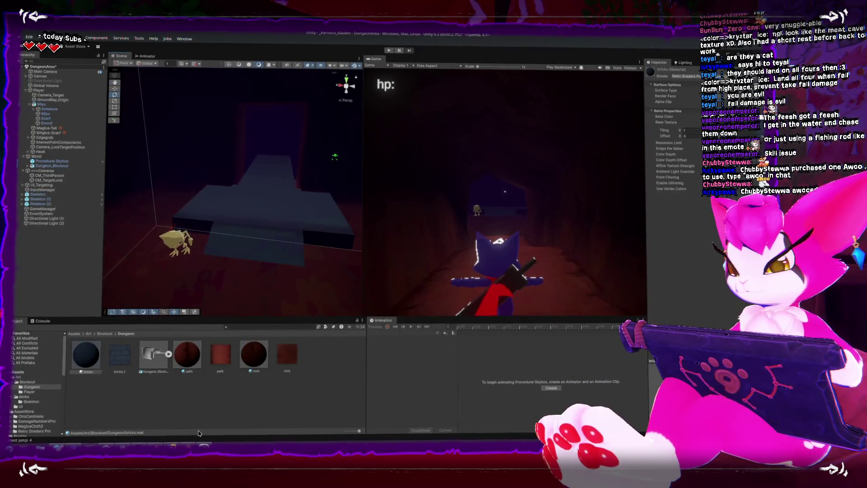
key(alt+Tab)
scroll(434, 203, up, 5)
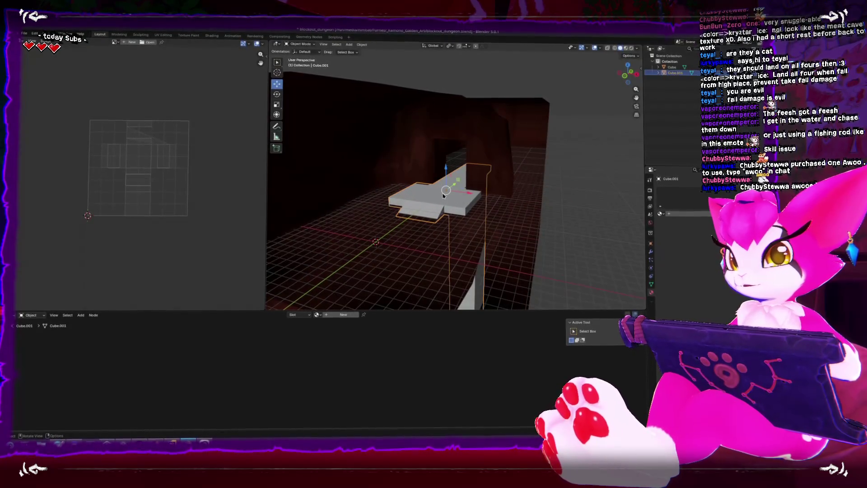
Select the slab Cube.001 and name its material bricks.
click(514, 155)
click(763, 193)
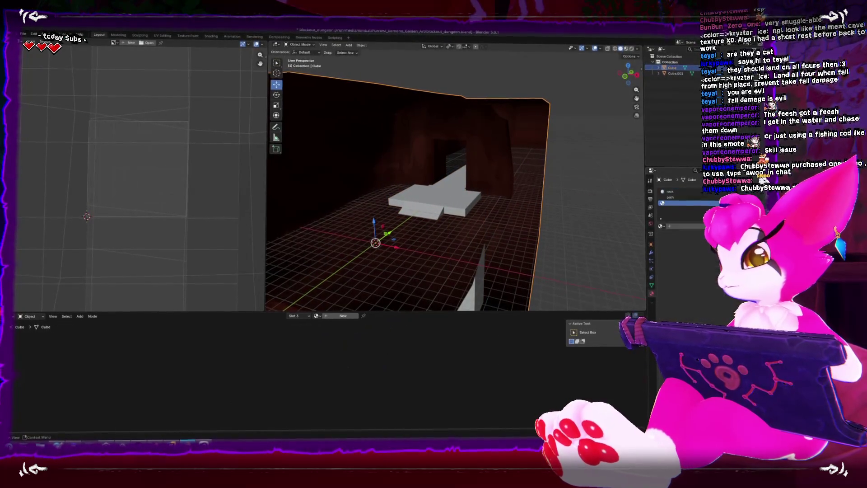
key(ctrl+z)
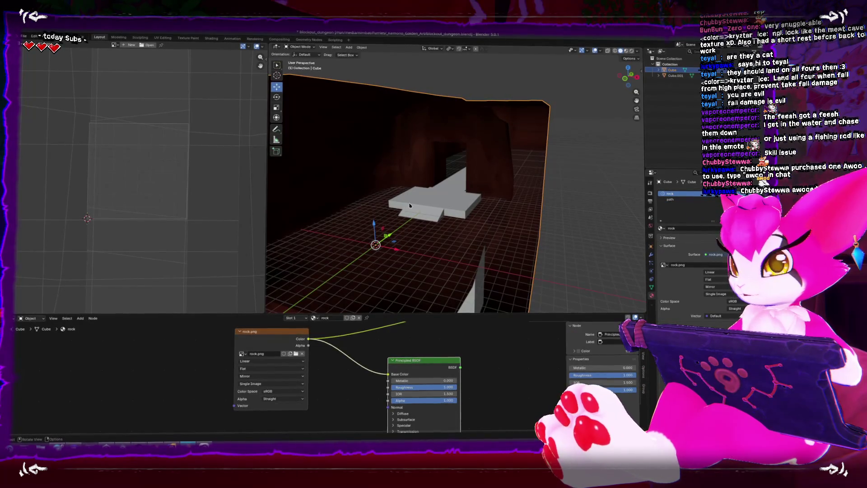
click(410, 205)
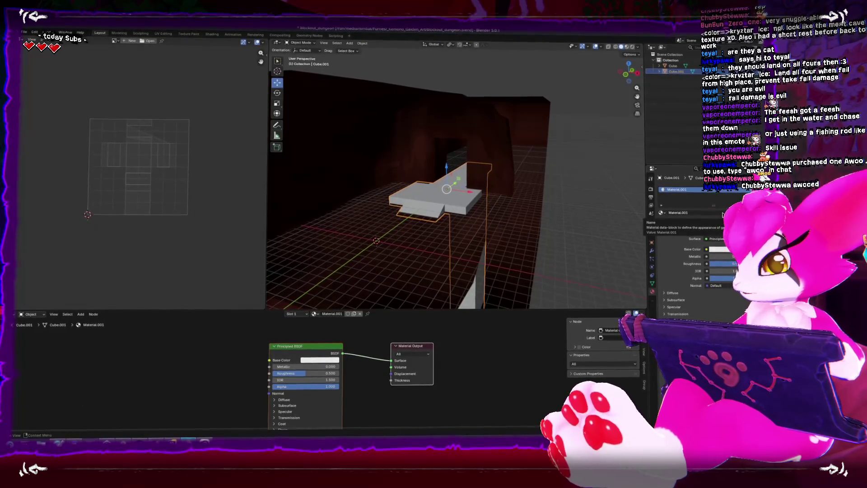
text(bricks)
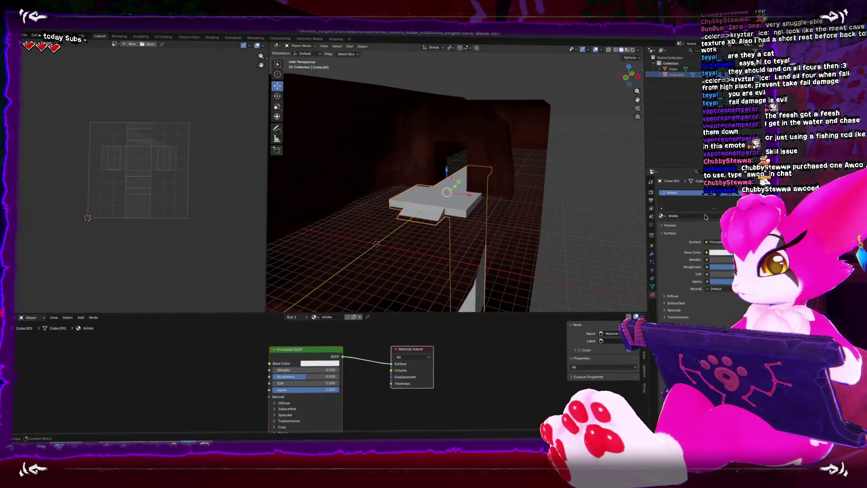
Add an Image Texture node and link its Color to the material Surface.
click(336, 356)
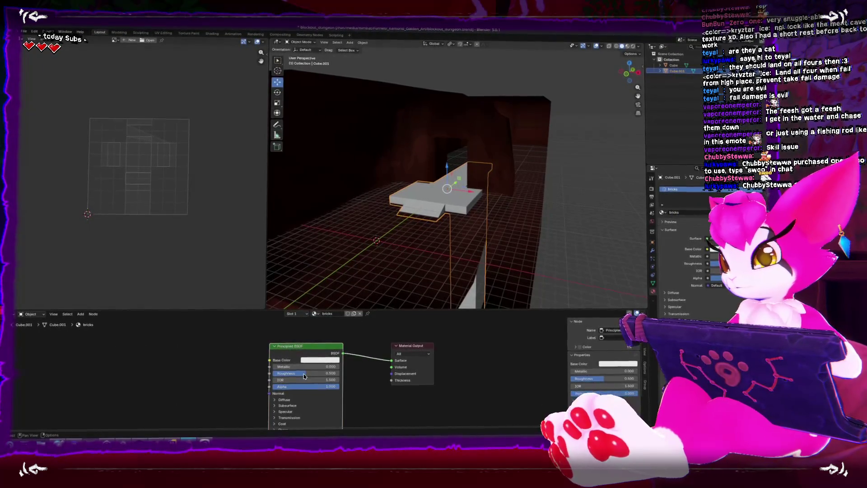
mouse_move(259, 374)
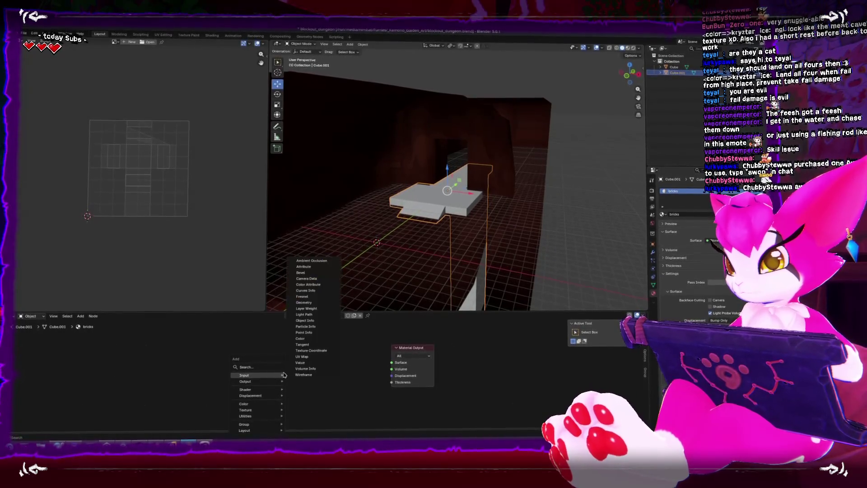
click(313, 355)
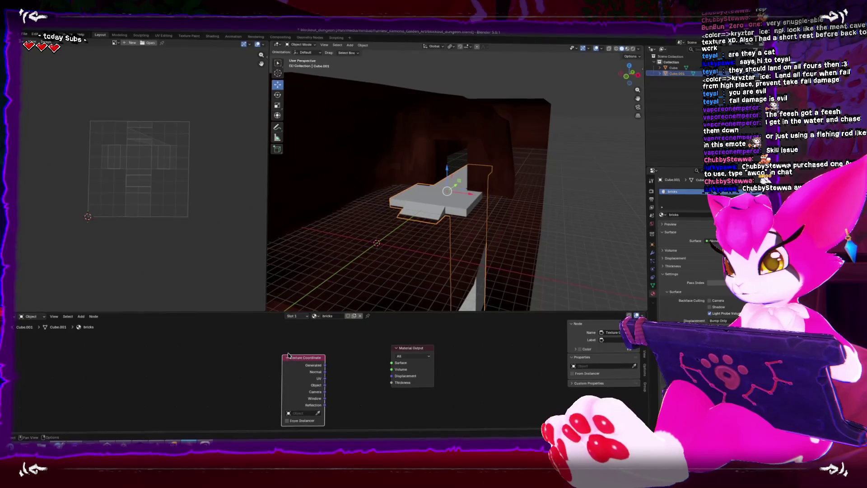
click(333, 352)
key(x)
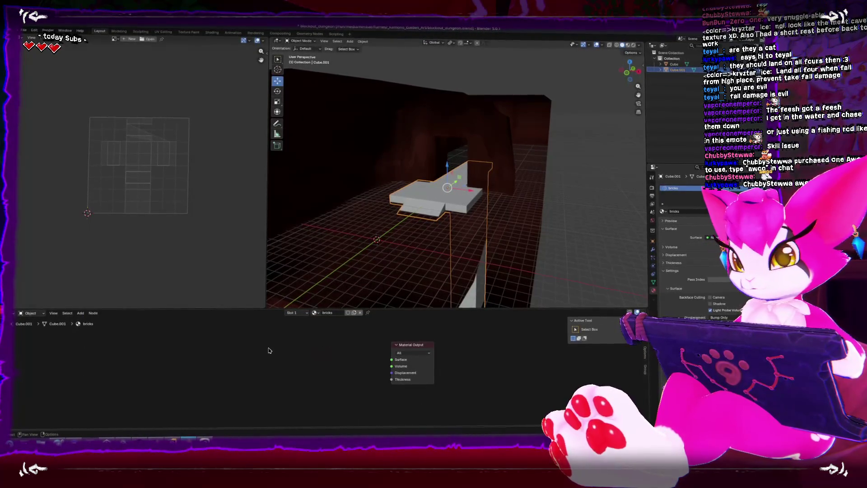
key(shift+a)
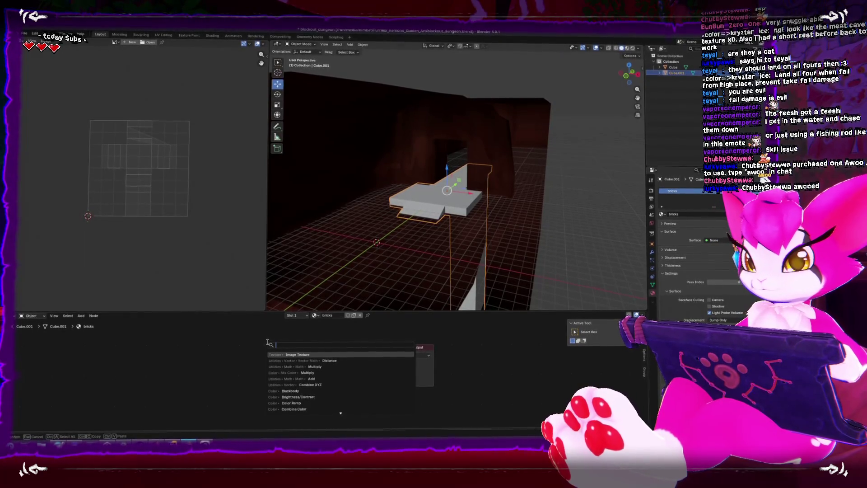
key(Return)
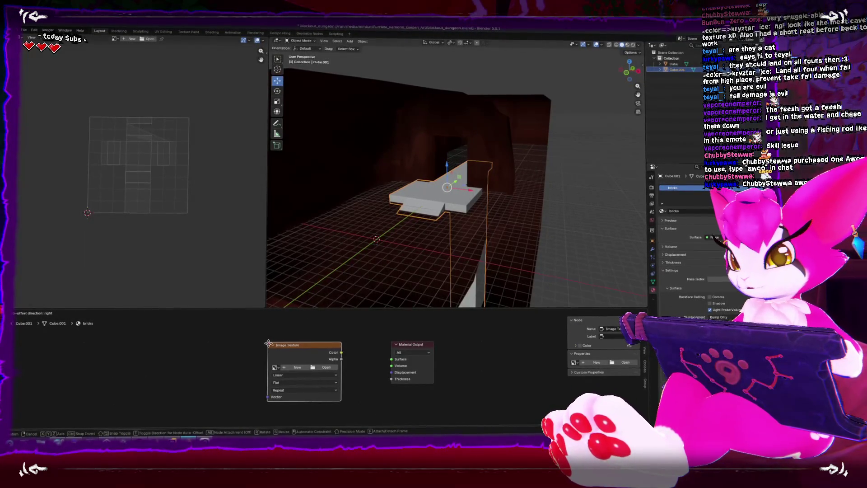
click(267, 352)
drag(339, 361, 391, 361)
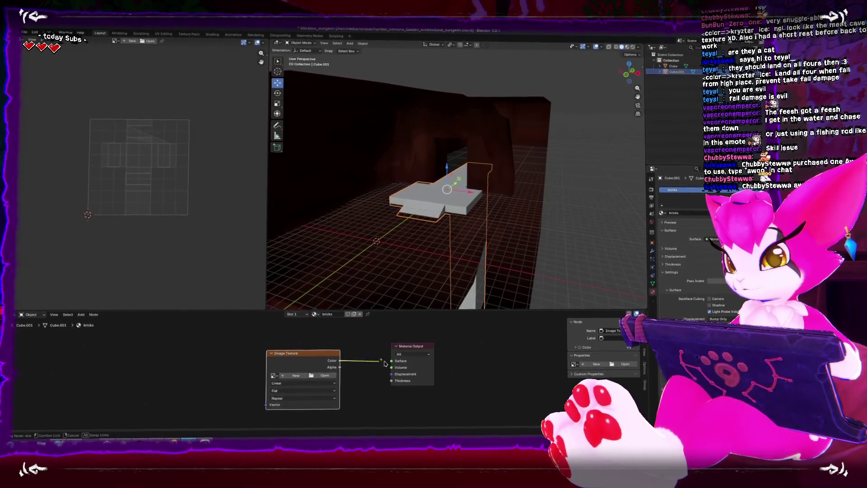
Load bricks_1.png from the Dungeon textures folder into the image node.
click(320, 378)
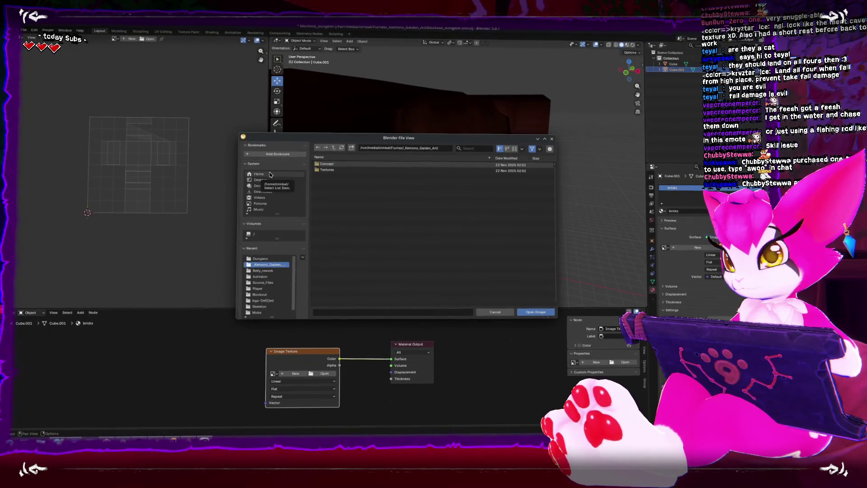
click(261, 259)
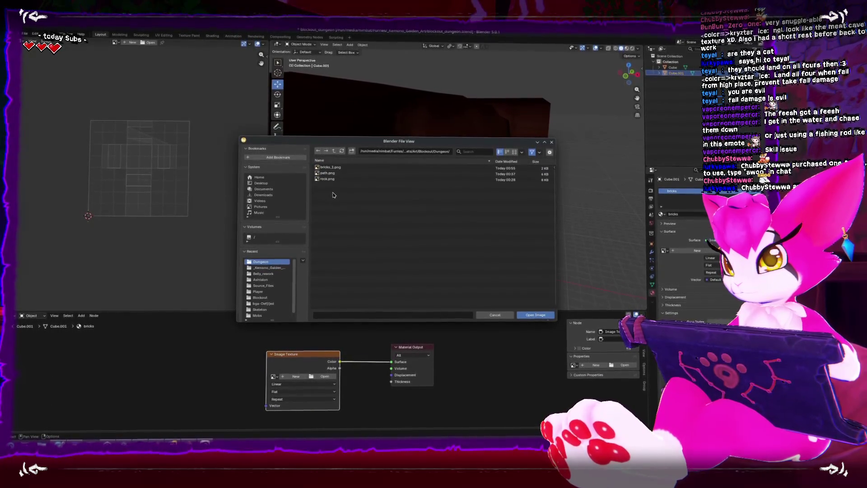
double_click(327, 169)
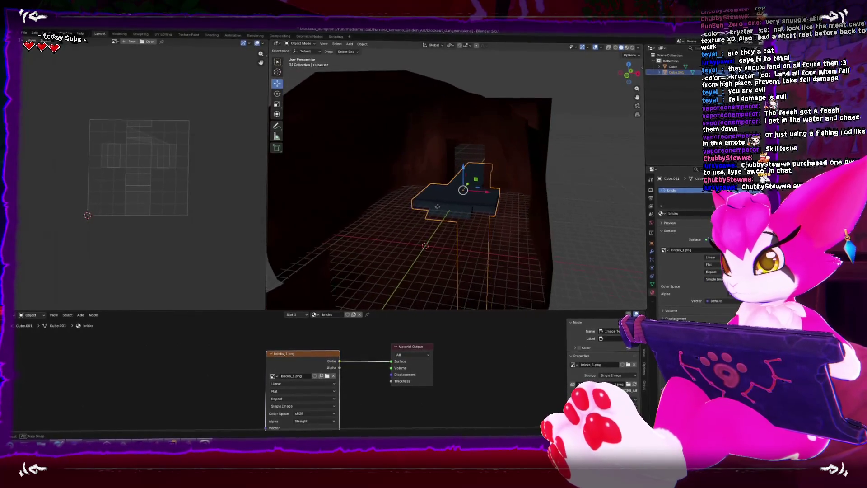
key(KP_Decimal)
key(Tab)
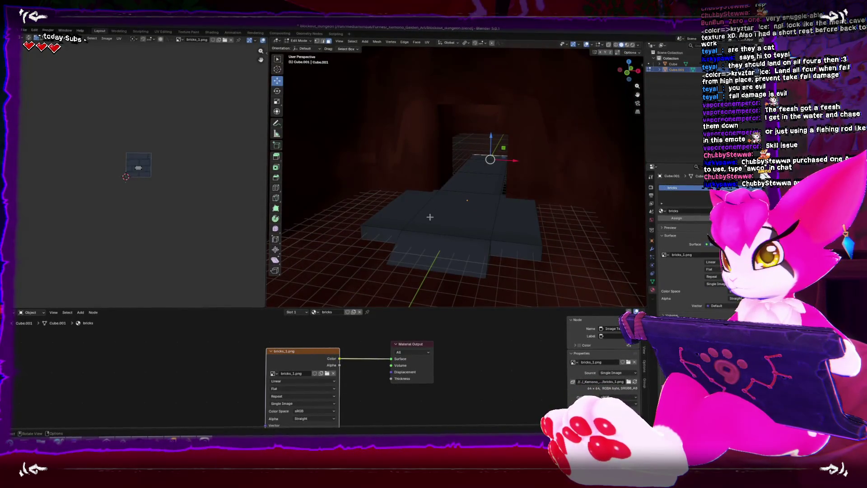
Select the slab's platform faces in Edit Mode with solid shading.
key(a)
key(s)
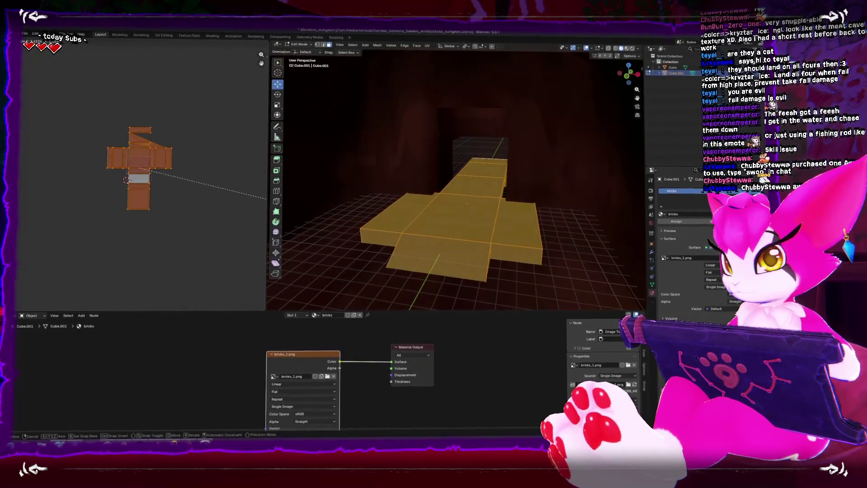
click(103, 268)
click(446, 232)
key(alt+z)
key(alt+z)
key(ctrl+KP_Add)
key(ctrl+KP_Add)
shift+click(492, 159)
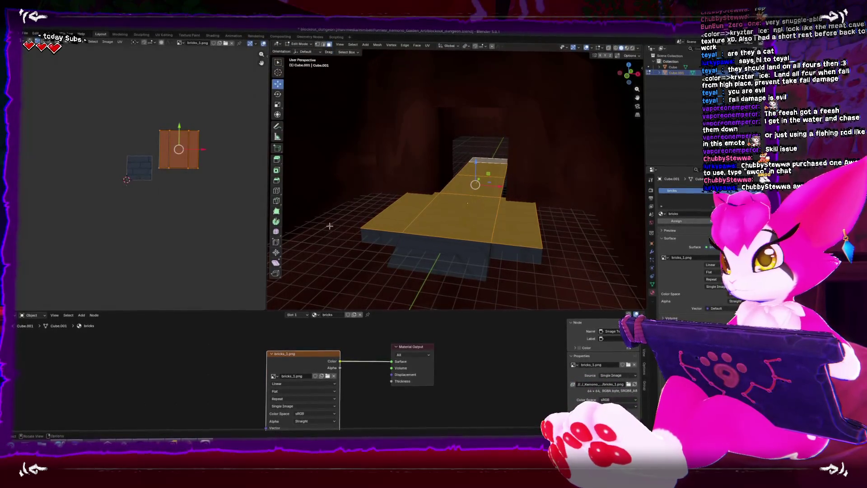
Unwrap the platform faces and scale the UV islands up so bricks tile small.
key(u)
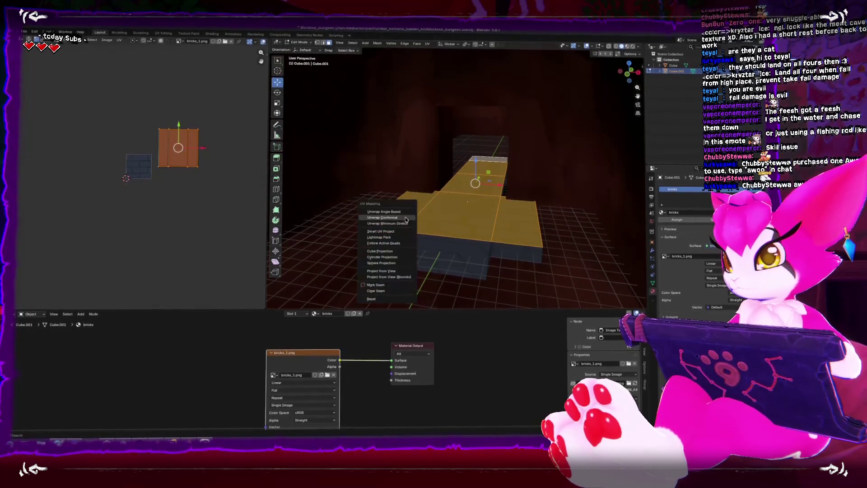
click(406, 217)
key(s)
click(377, 145)
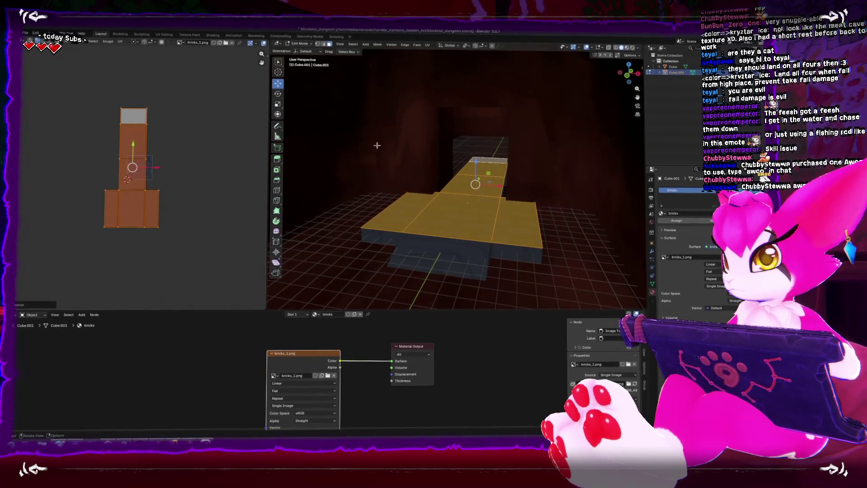
click(587, 47)
key(s)
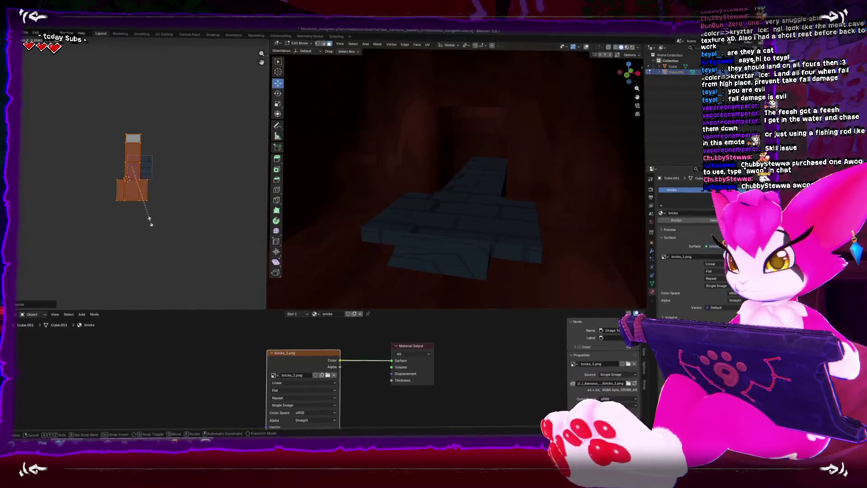
click(205, 245)
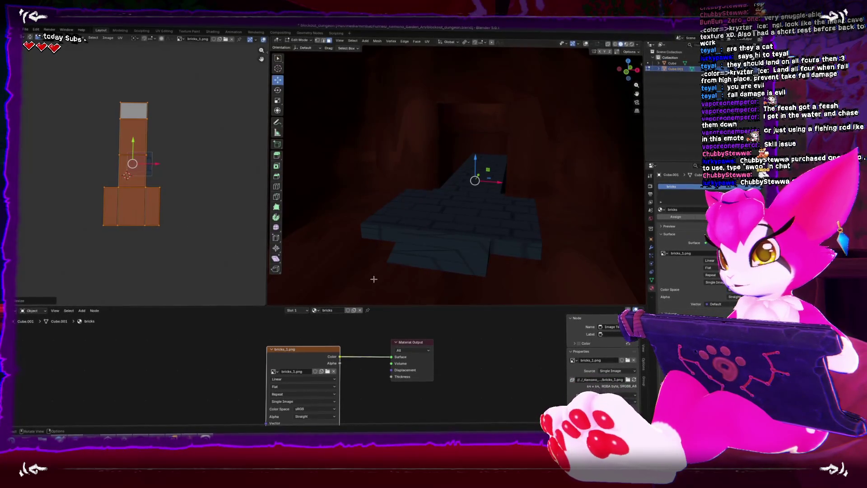
Select another slab face to check its UVs against the brick image.
click(441, 248)
scroll(484, 224, up, 3)
scroll(484, 224, down, 3)
scroll(484, 225, up, 3)
scroll(518, 203, down, 3)
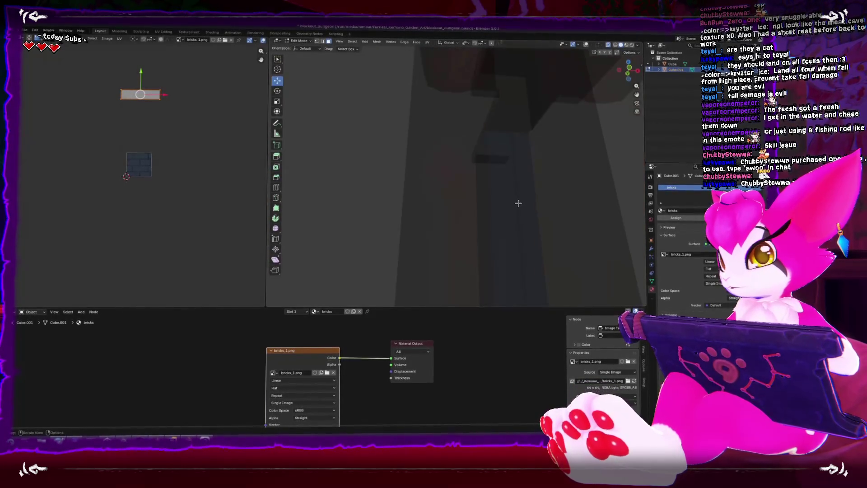
Delete the three end faces at the top of the beam.
scroll(518, 203, down, 5)
key(Tab)
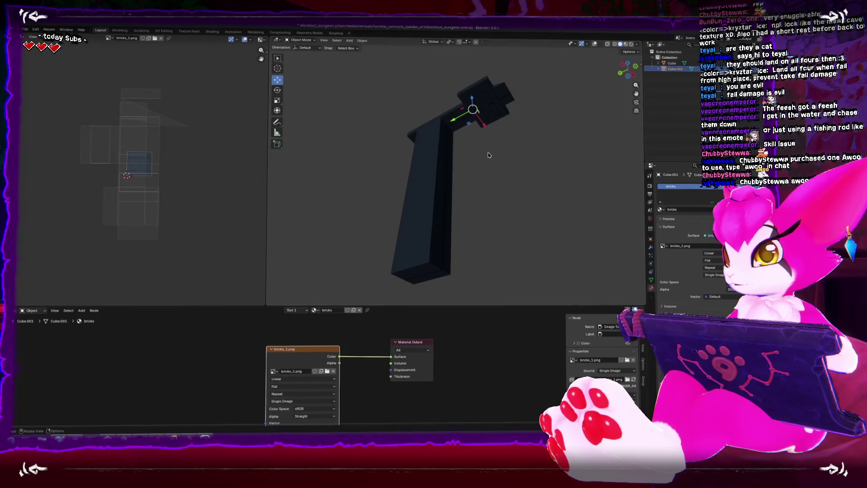
key(alt+z)
key(alt+z)
key(shift+alt+z)
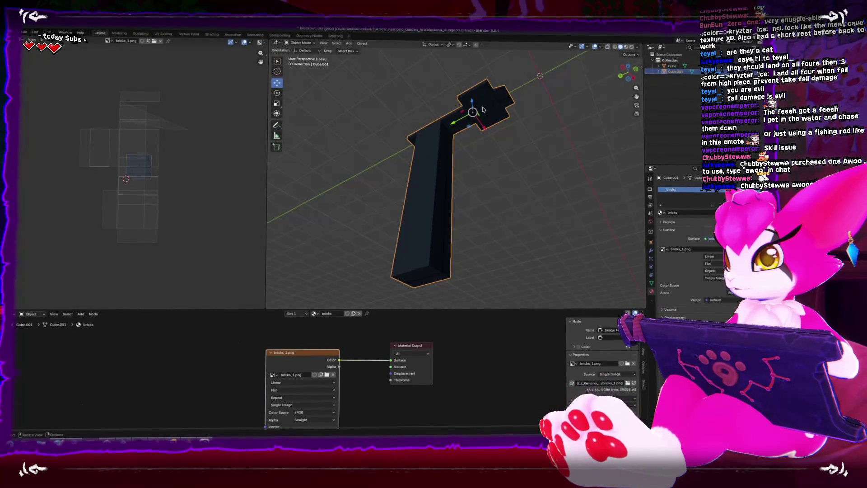
key(alt+z)
key(Tab)
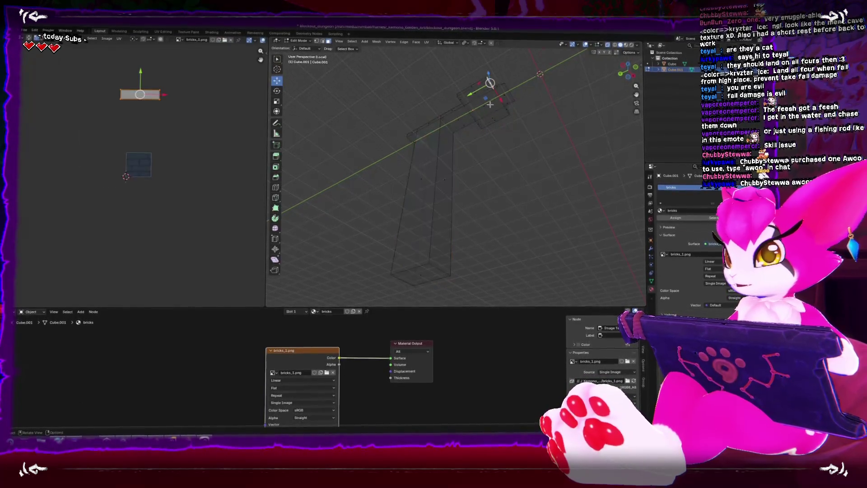
key(alt+z)
click(479, 97)
shift+click(499, 111)
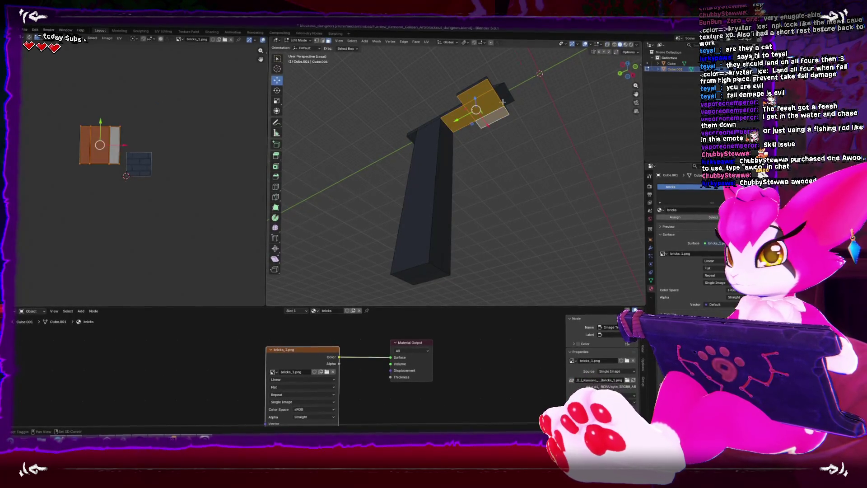
shift+click(506, 96)
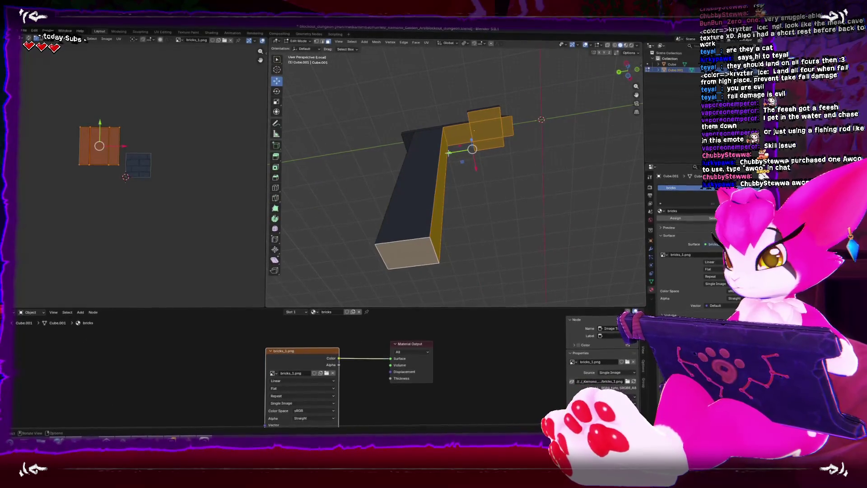
click(462, 136)
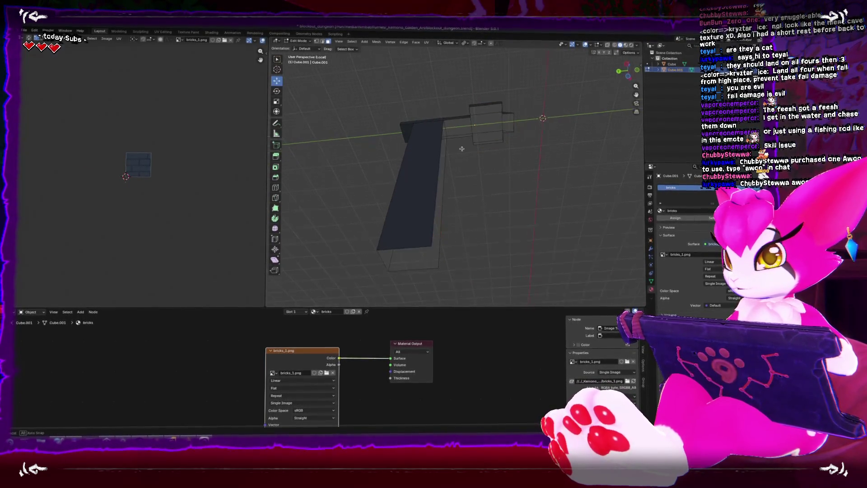
Select the beam's top, long side, vertical and triangular ramp faces.
drag(458, 185, 470, 210)
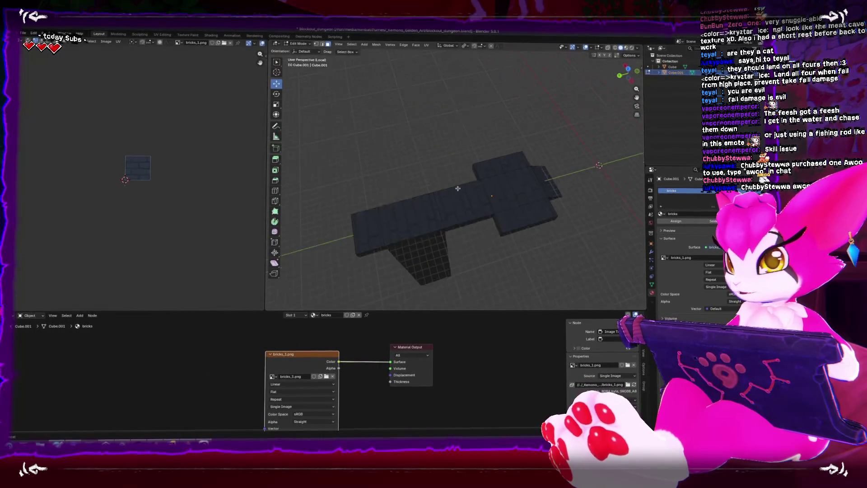
click(500, 180)
shift+click(507, 226)
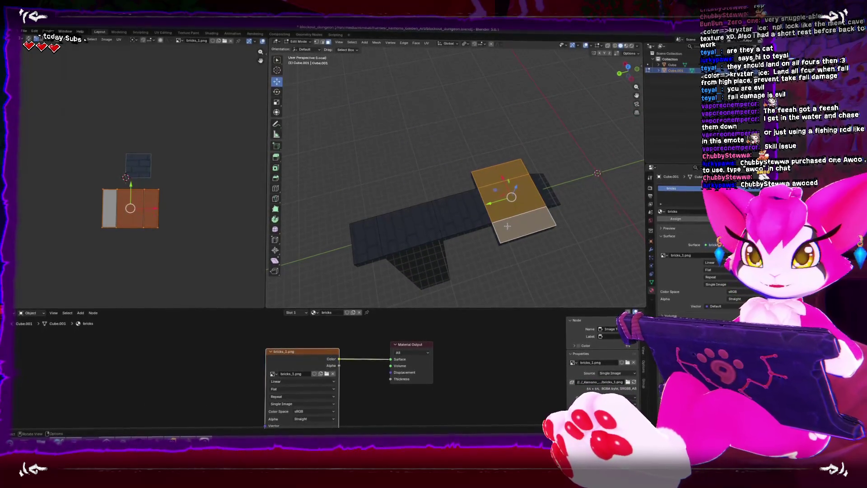
mouse_move(394, 200)
mouse_down()
mouse_move(479, 209)
mouse_move(456, 235)
mouse_move(468, 218)
mouse_move(489, 222)
mouse_up()
shift+click(479, 209)
shift+click(393, 199)
shift+click(497, 210)
shift+click(489, 222)
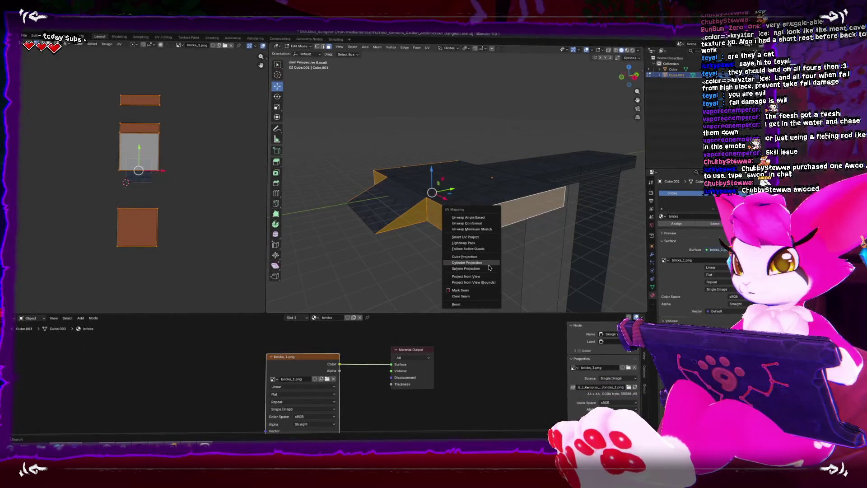
Unwrap the beam's side faces, then scale and rotate the island so bricks run horizontally.
click(490, 219)
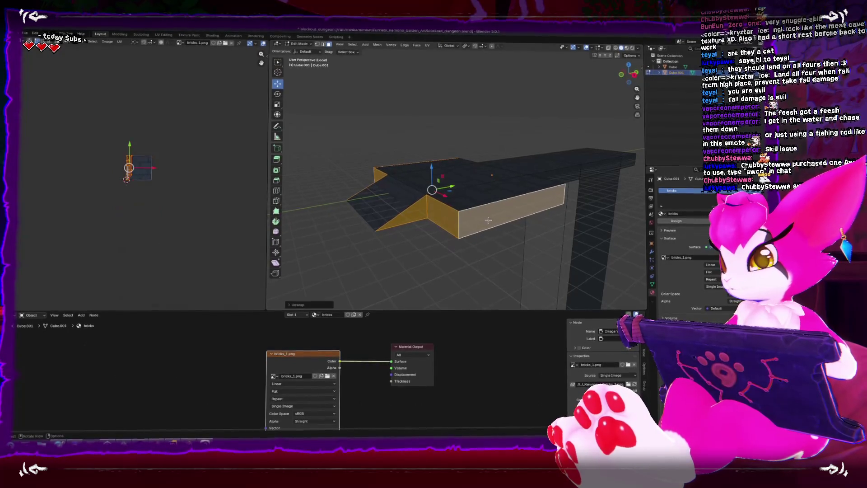
scroll(189, 180, up, 5)
key(s)
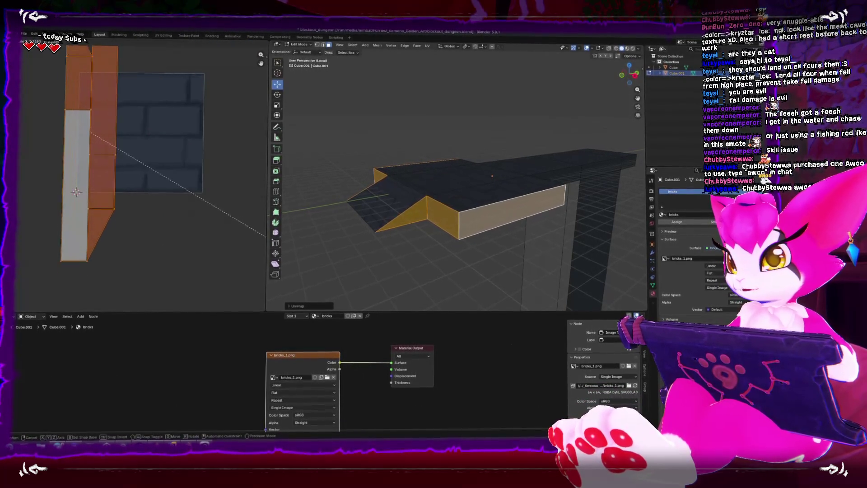
click(191, 53)
key(r)
click(173, 96)
key(shift+alt+z)
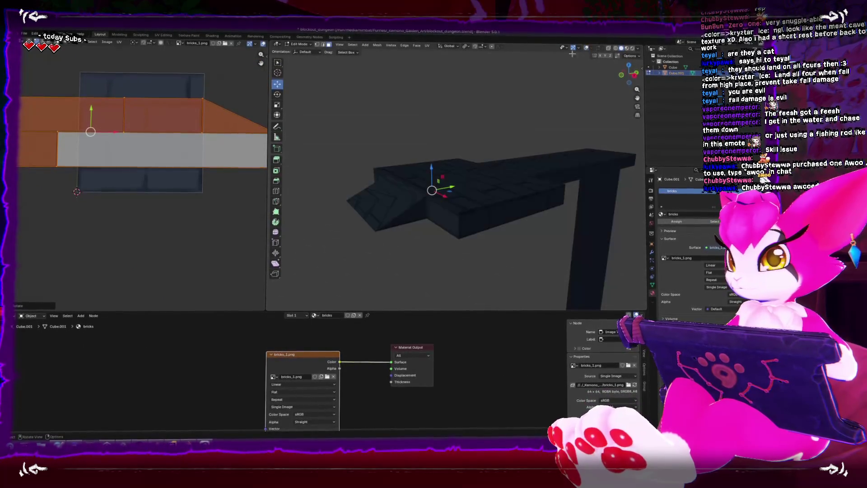
scroll(150, 208, down, 5)
key(s)
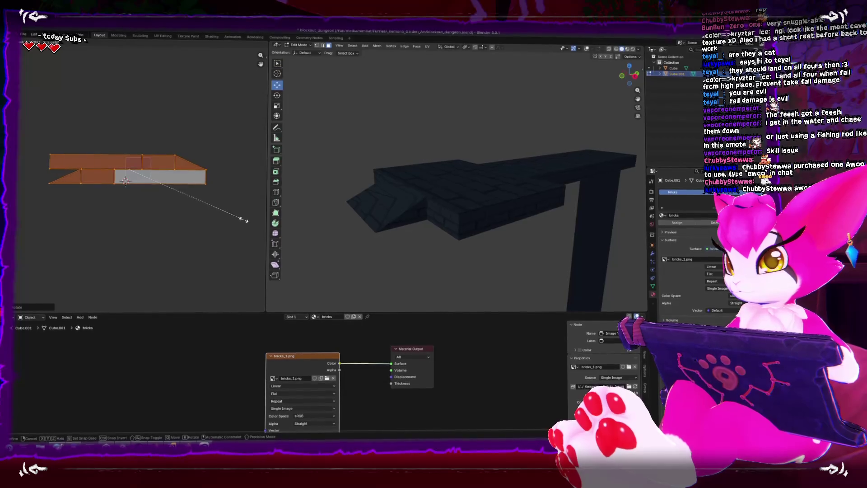
click(212, 214)
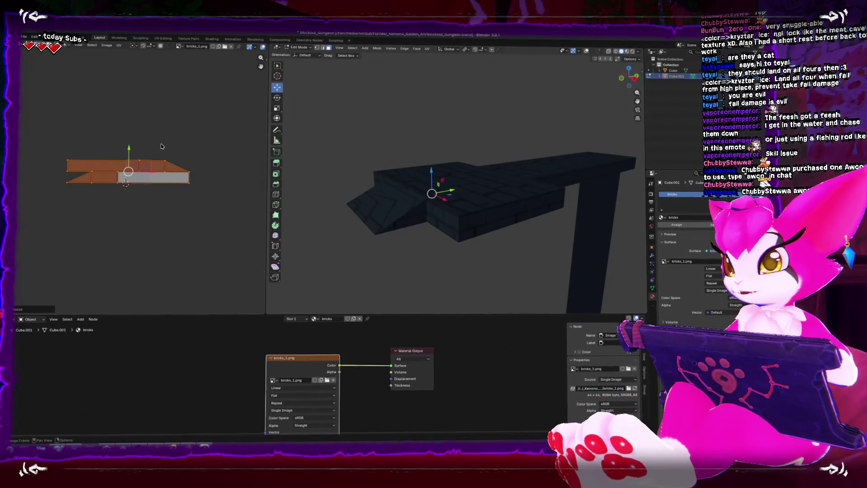
Unwrap the ramp face, then rotate and resize its UV island to match the bricks.
mouse_move(434, 189)
mouse_down()
mouse_move(465, 186)
mouse_move(481, 167)
mouse_move(436, 159)
mouse_up()
key(Tab)
key(Tab)
click(491, 228)
key(alt+z)
key(alt+z)
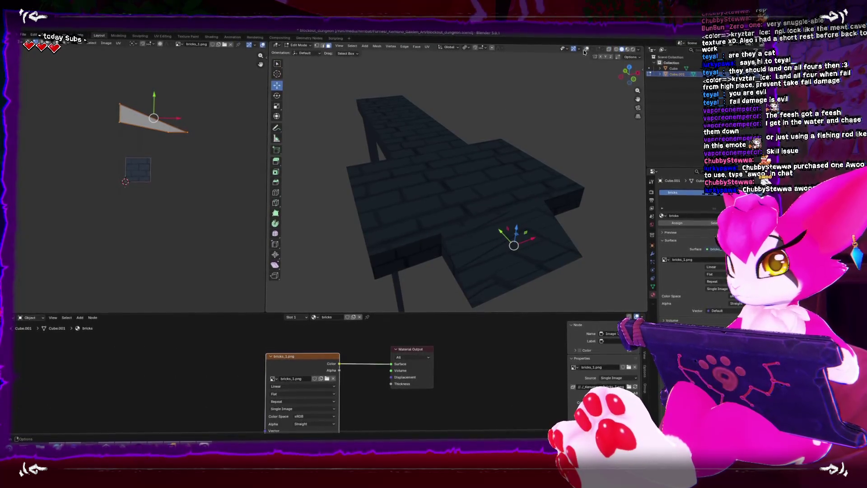
key(shift+alt+z)
key(u)
click(424, 248)
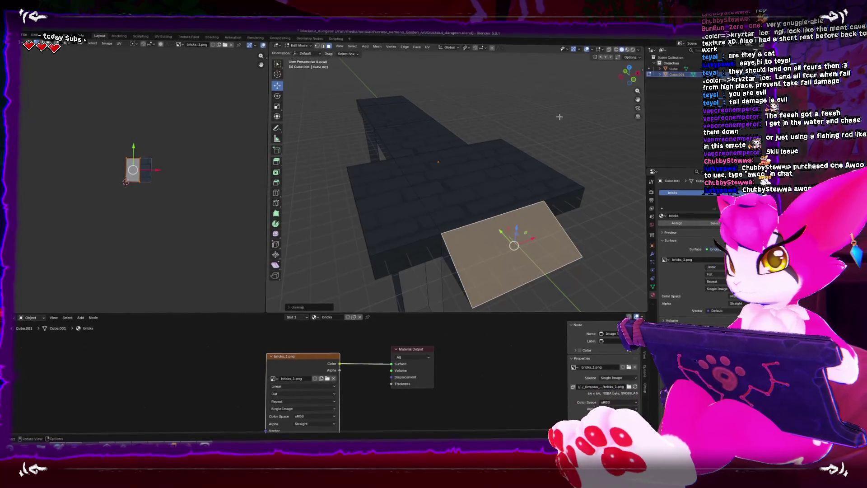
key(shift+alt+z)
key(r)
scroll(86, 201, up, 3)
click(88, 203)
key(s)
click(238, 196)
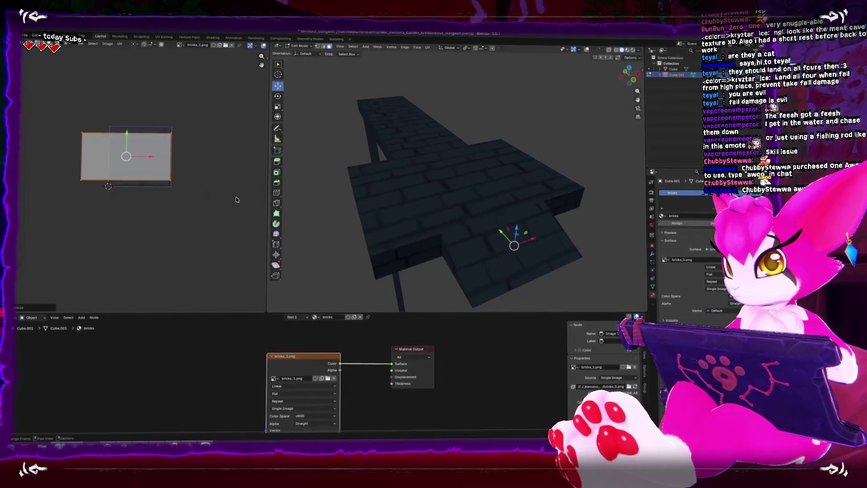
Return to Object Mode, deselect the pillar and save the blend file.
scroll(479, 204, up, 5)
scroll(479, 204, down, 5)
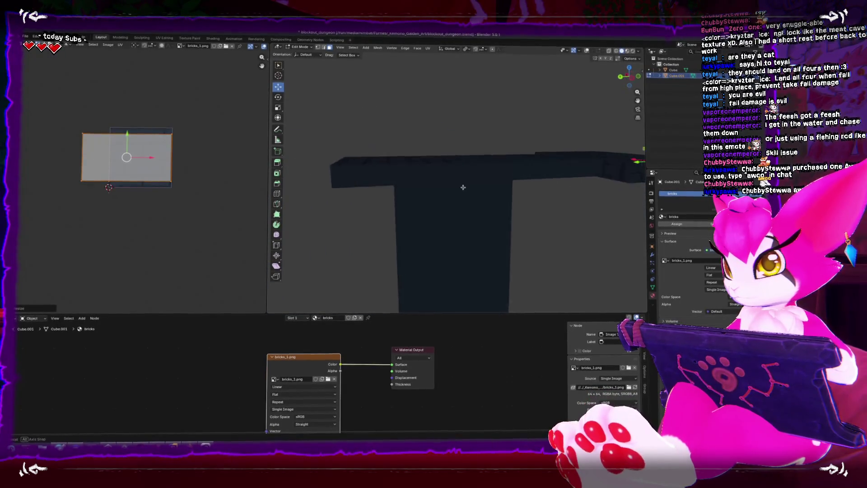
key(Tab)
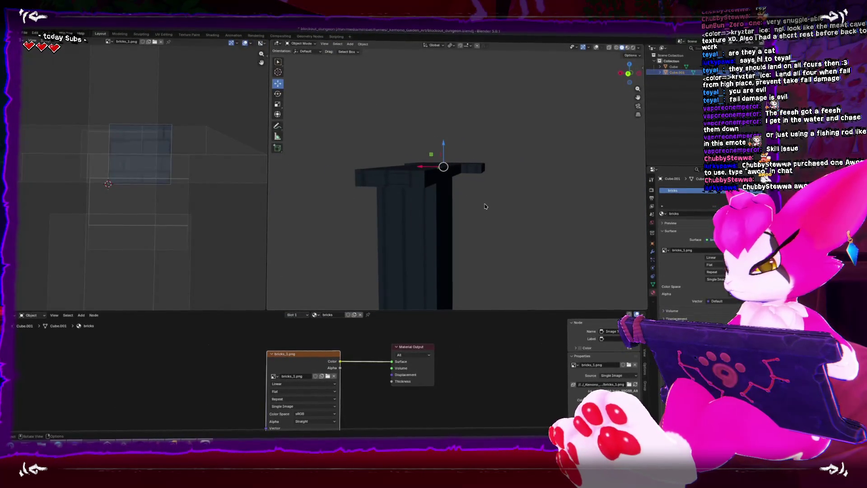
scroll(485, 206, up, 4)
mouse_move(485, 206)
mouse_down()
mouse_move(438, 246)
mouse_move(374, 245)
mouse_move(368, 229)
mouse_up()
click(439, 246)
key(ctrl+s)
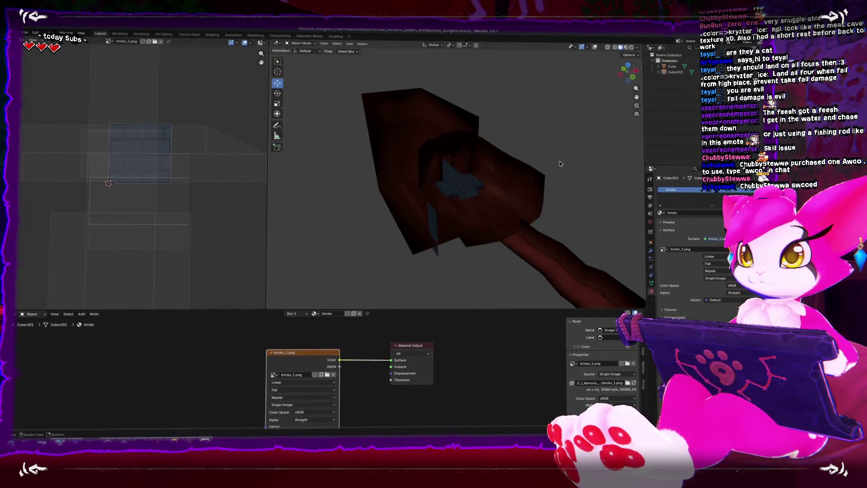
Select Cube and export the scene as FBX, overwriting Dungeon_Blockout.fbx.
click(388, 126)
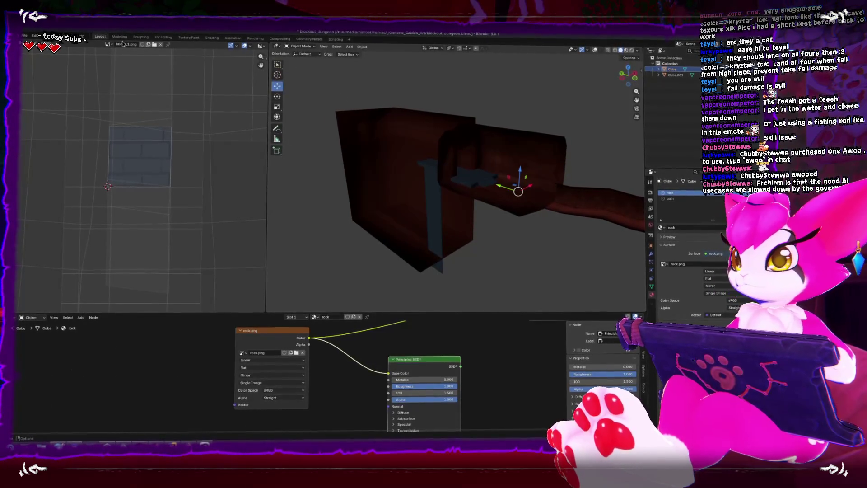
click(24, 36)
mouse_move(50, 125)
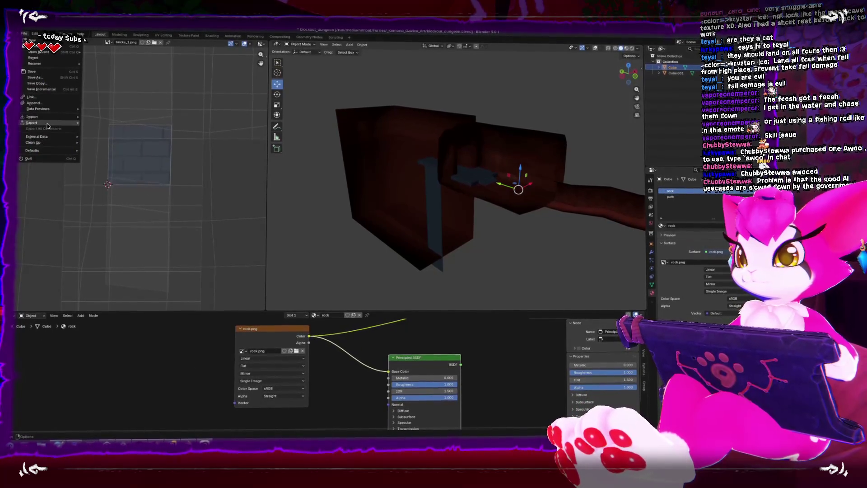
click(99, 169)
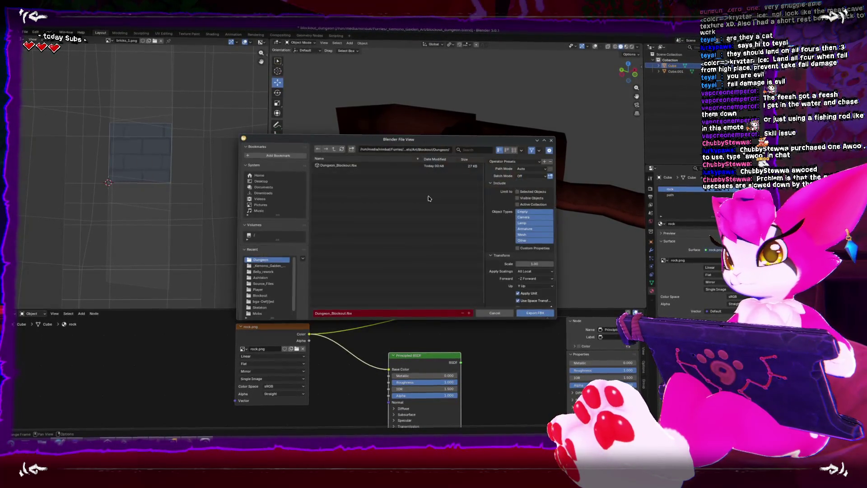
double_click(346, 167)
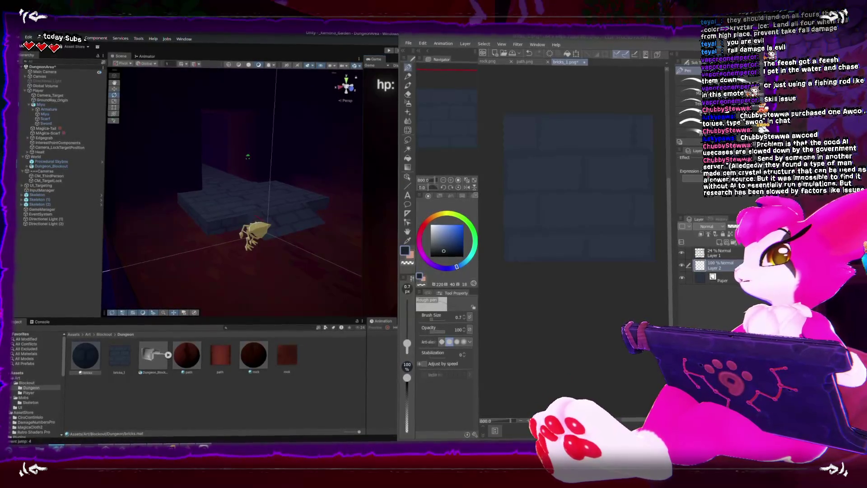
key(alt+Tab)
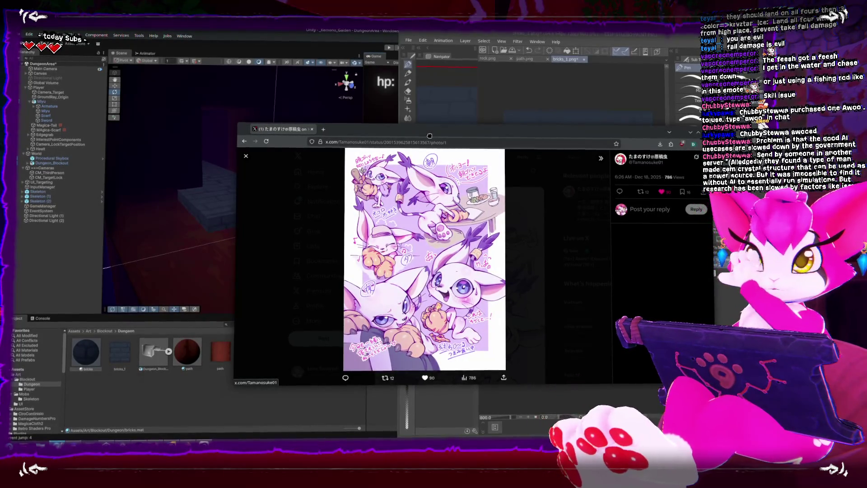
drag(430, 136, 606, 119)
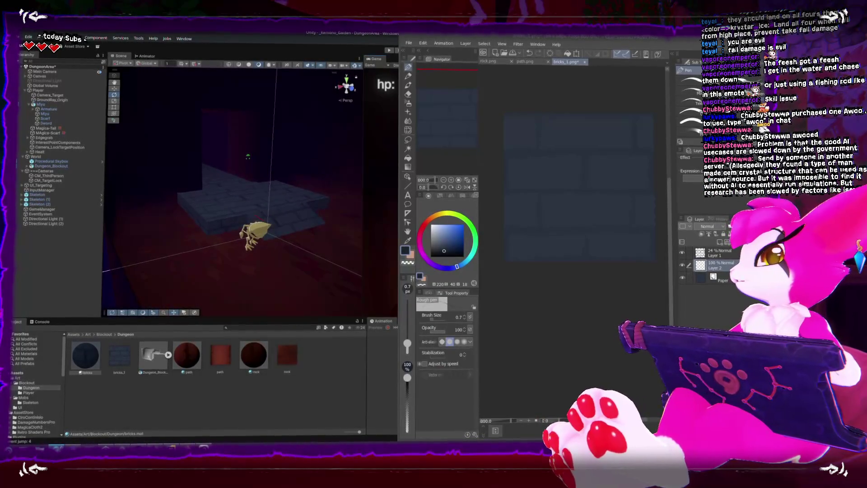
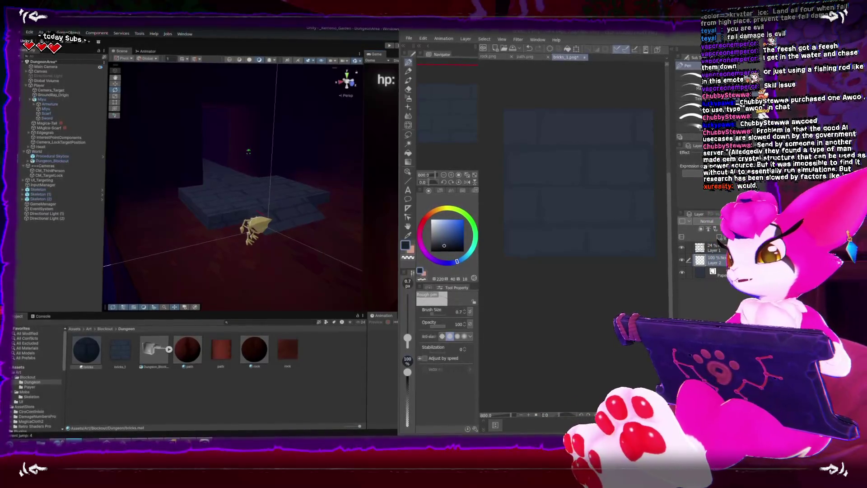
Try a Perlin noise filter at scale about 125, discard it, and set layer opacity to 31.
click(518, 40)
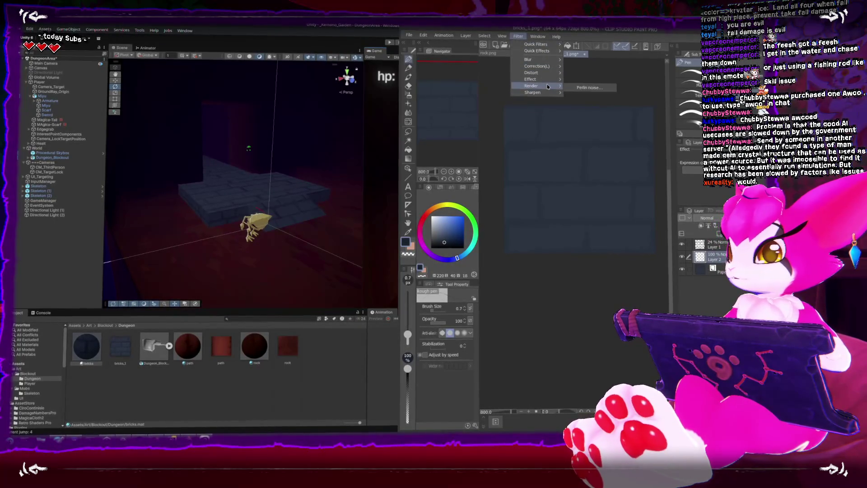
mouse_move(542, 87)
click(585, 89)
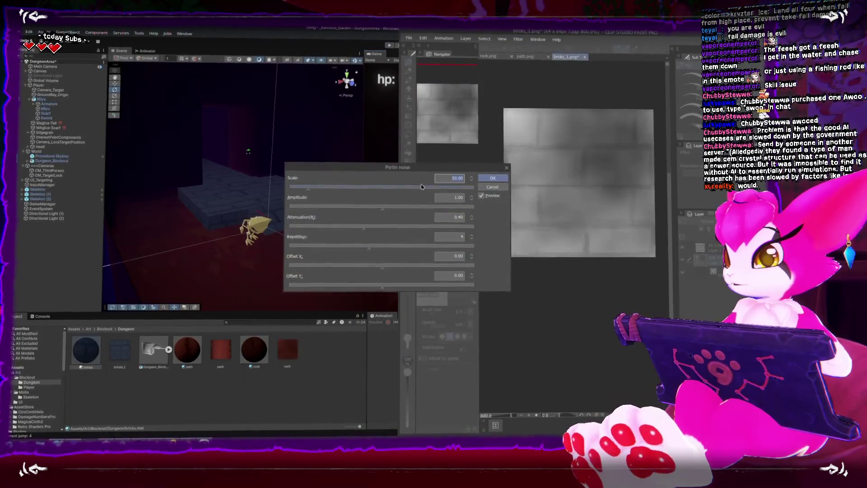
mouse_move(325, 187)
mouse_down()
mouse_move(354, 188)
mouse_move(292, 187)
mouse_move(302, 188)
mouse_up()
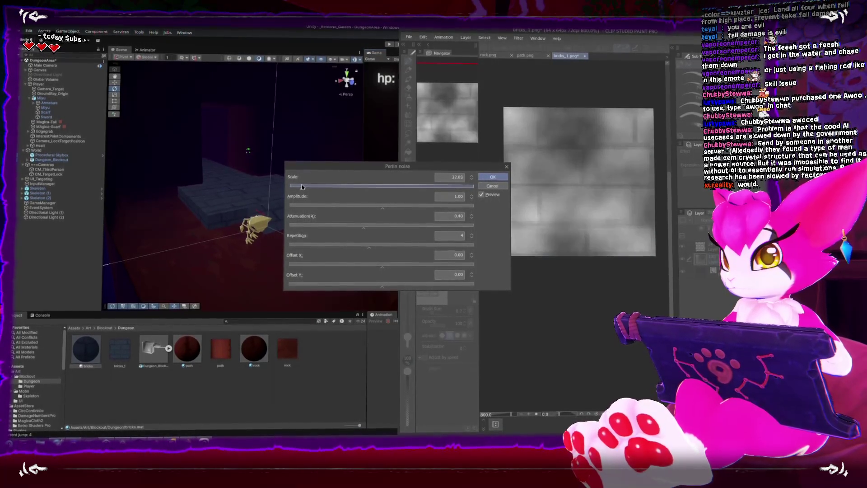
click(488, 184)
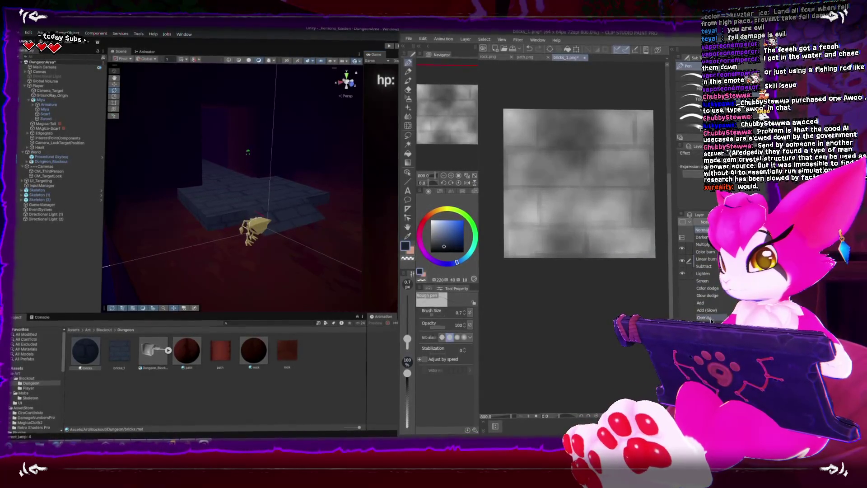
text(31)
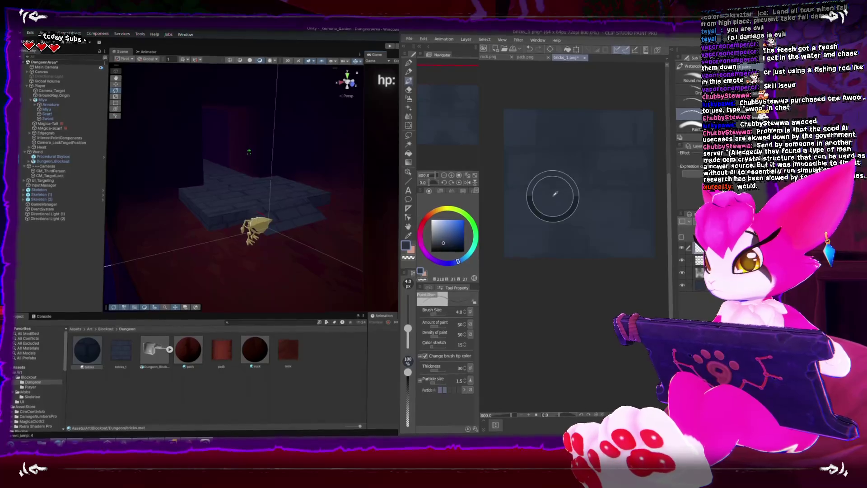
Resize the brush for fine touch-up strokes, then save the texture over bricks_1.png.
key(bracketleft)
key(bracketleft)
key(bracketleft)
key(bracketright)
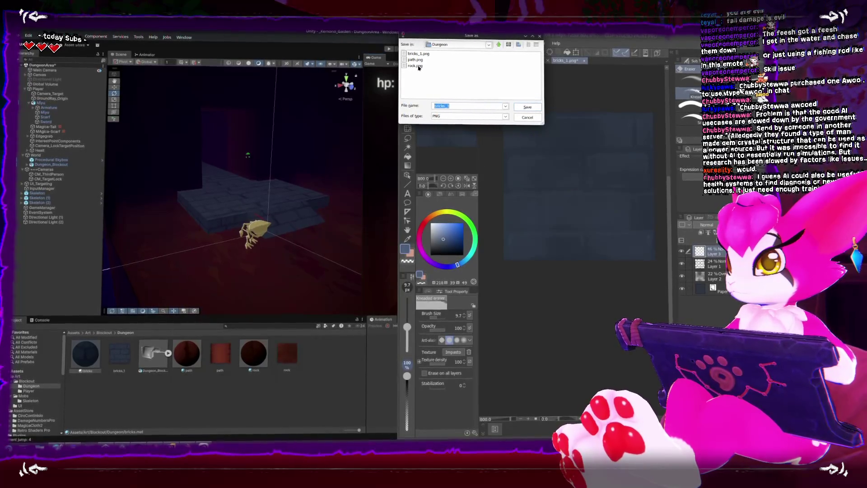
double_click(416, 55)
click(385, 243)
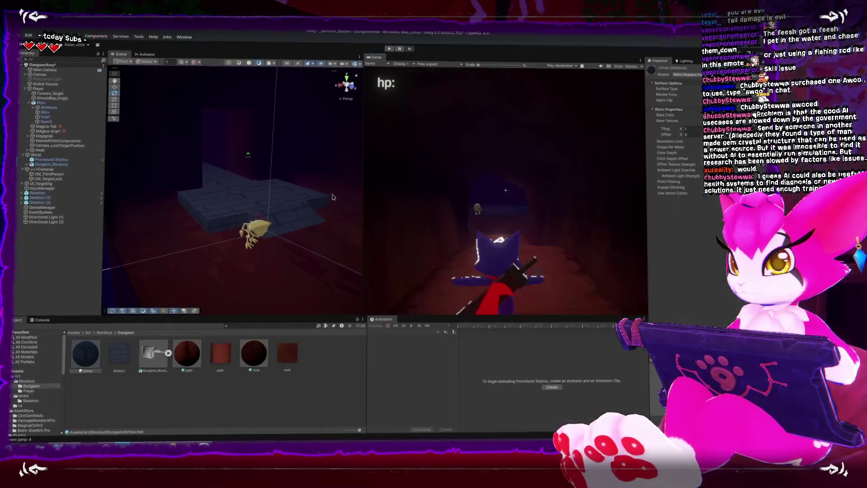
Orbit the Unity Scene view closer to the brick blocks and skeleton, then return to Blender.
drag(294, 209, 248, 277)
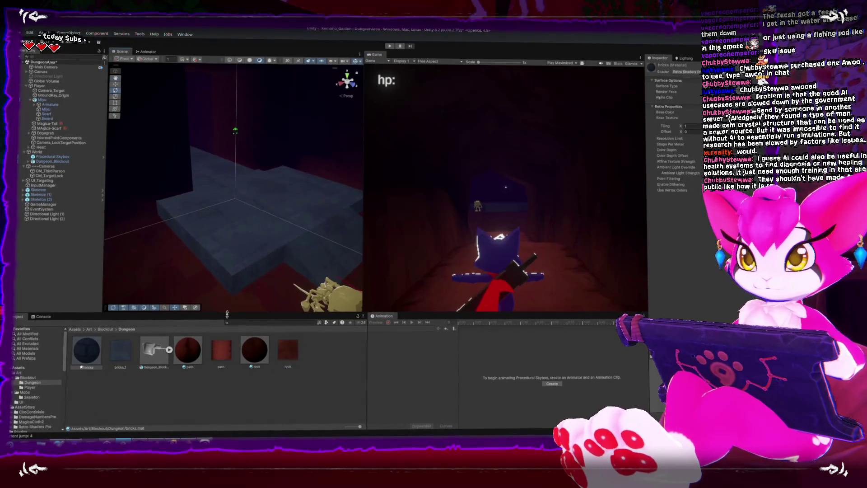
key(alt+Tab)
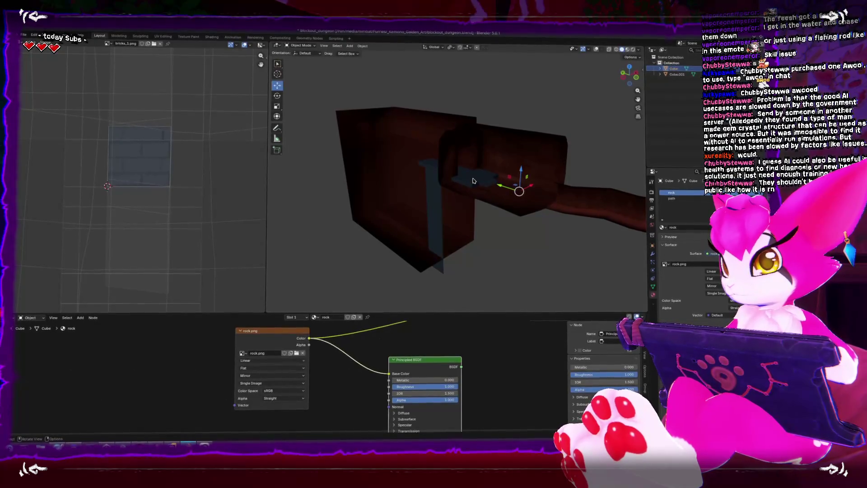
Apply Shade Smooth to the brick floor piece.
scroll(474, 181, up, 5)
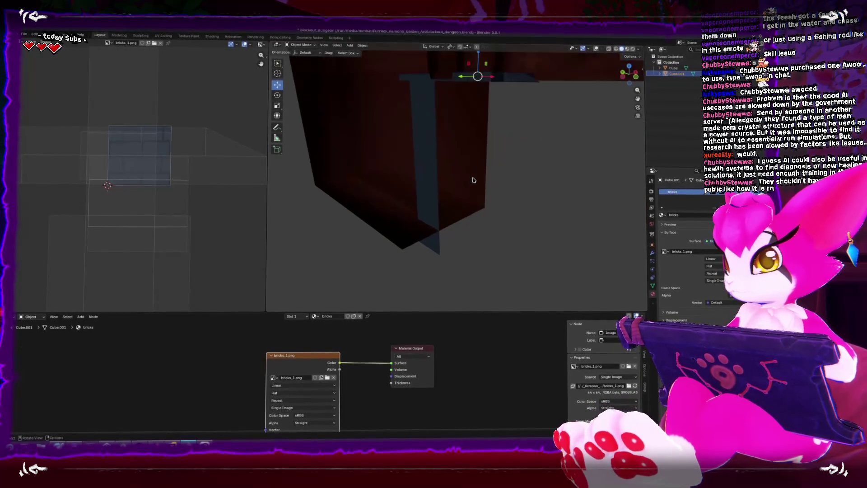
scroll(428, 178, up, 3)
scroll(424, 201, down, 5)
right_click(417, 236)
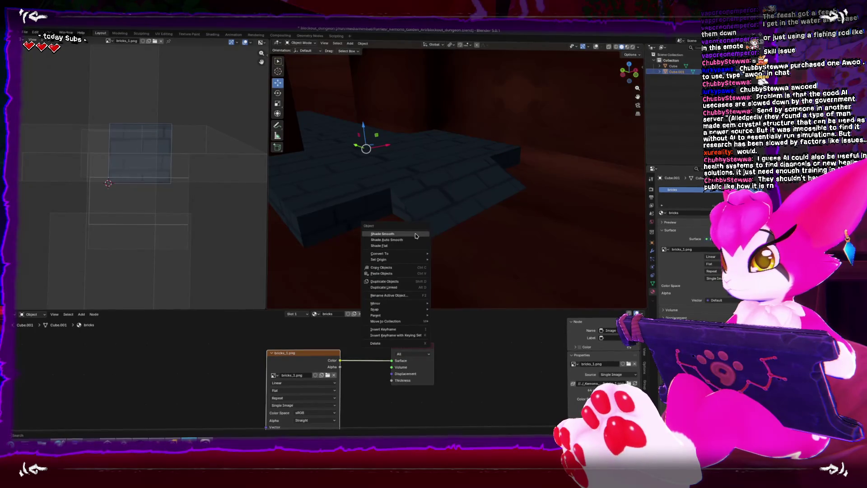
click(416, 233)
In Edit Mode, select floor edges and try an edge slide, then return to Object Mode.
key(Tab)
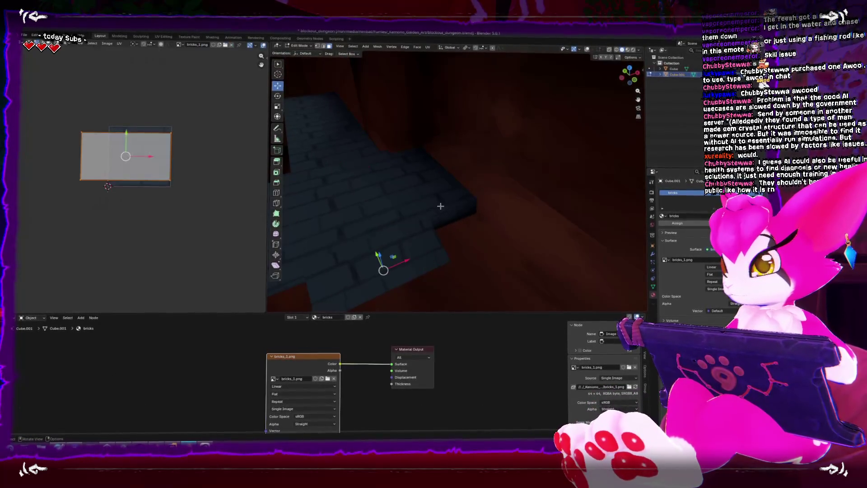
click(418, 165)
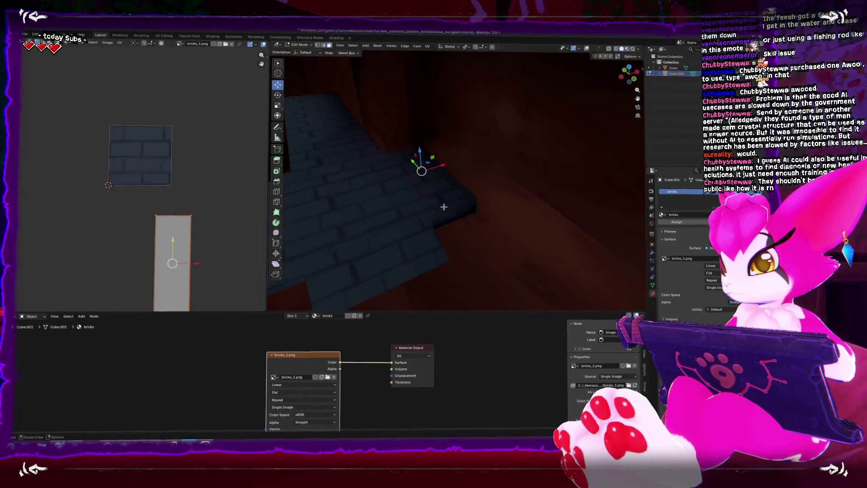
key(g)
key(g)
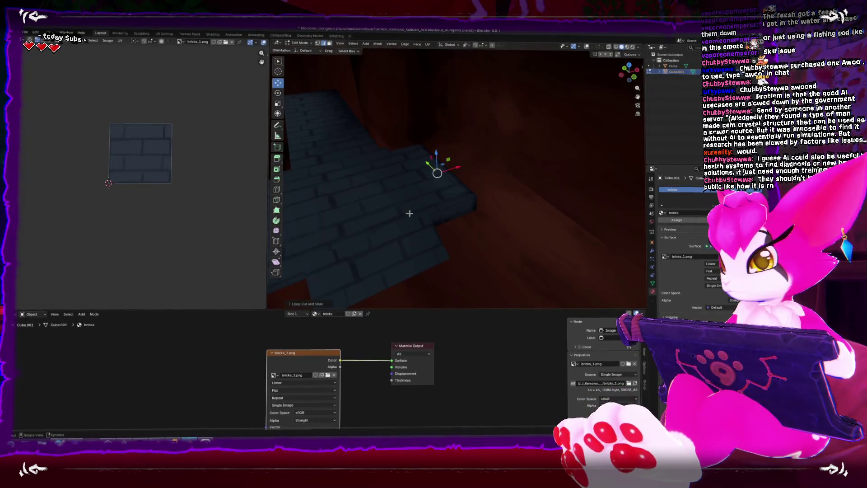
key(Escape)
click(408, 213)
key(Tab)
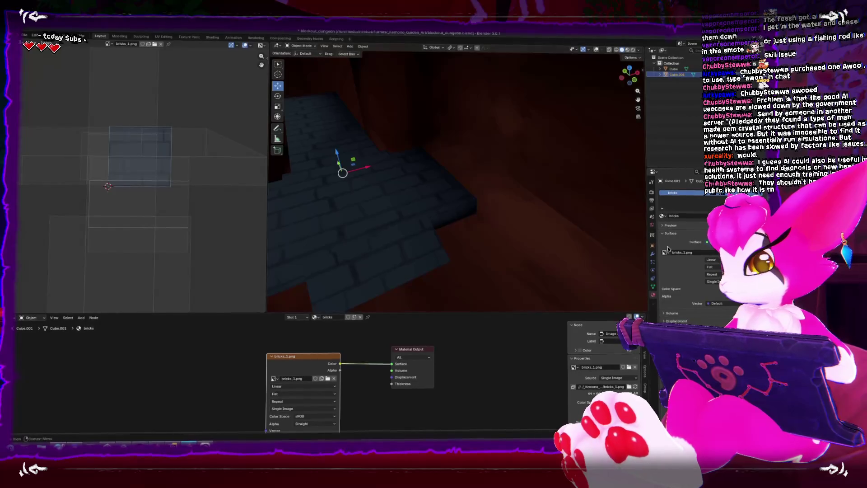
Add a WeightedNormal modifier to the floor piece and reposition it.
click(669, 191)
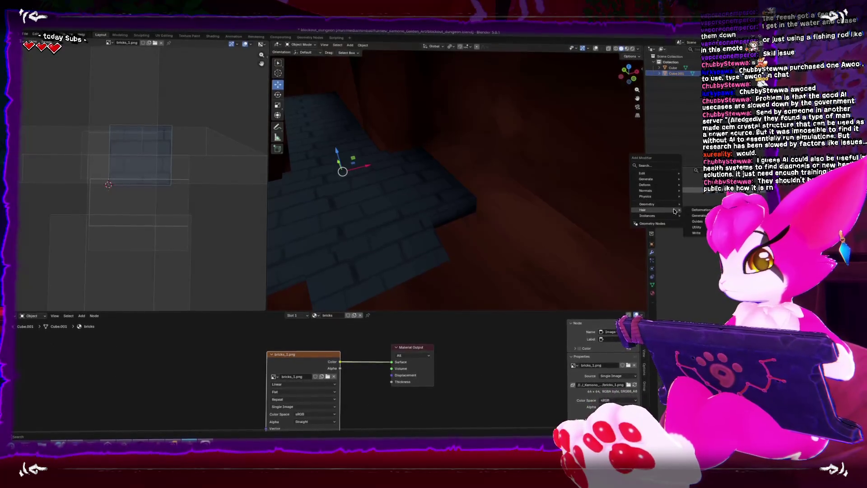
click(708, 200)
scroll(470, 211, down, 3)
mouse_move(472, 210)
mouse_down()
mouse_move(547, 214)
mouse_move(362, 219)
mouse_up()
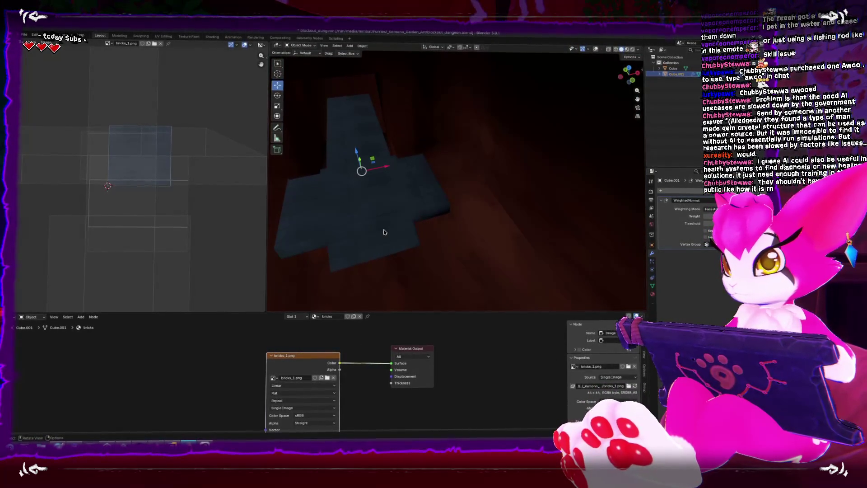
key(g)
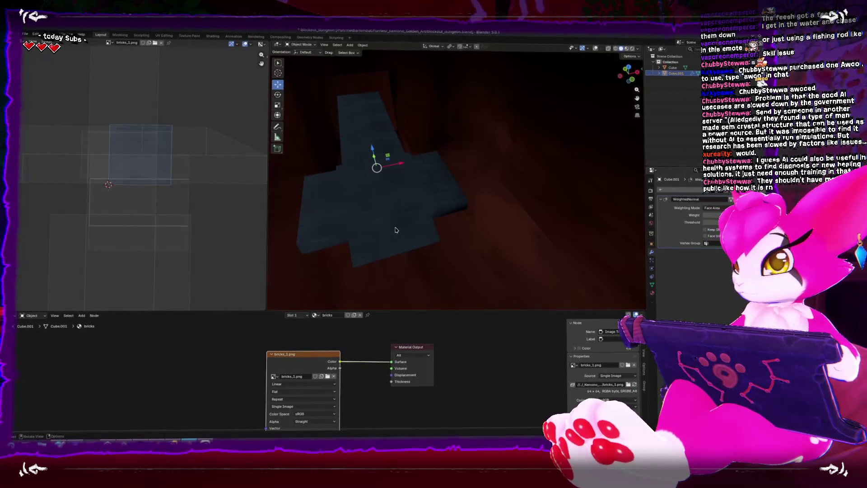
key(alt+Tab)
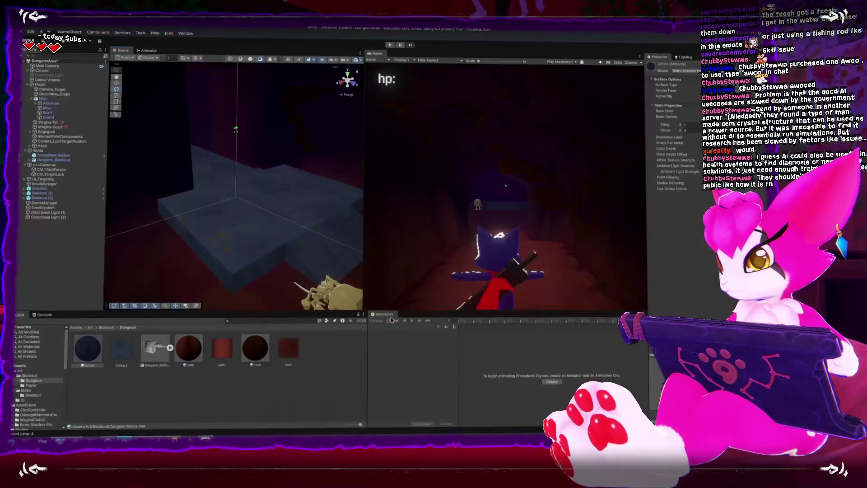
Return from the Unity dungeon scene to the Blender file.
key(alt+Tab)
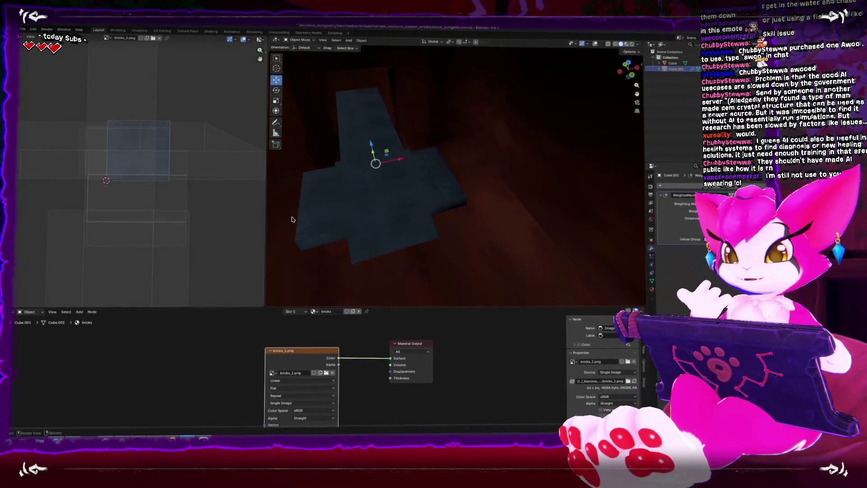
Edit the brick floor with X-ray on and shift its selected geometry along the X axis.
click(396, 212)
click(408, 175)
key(Tab)
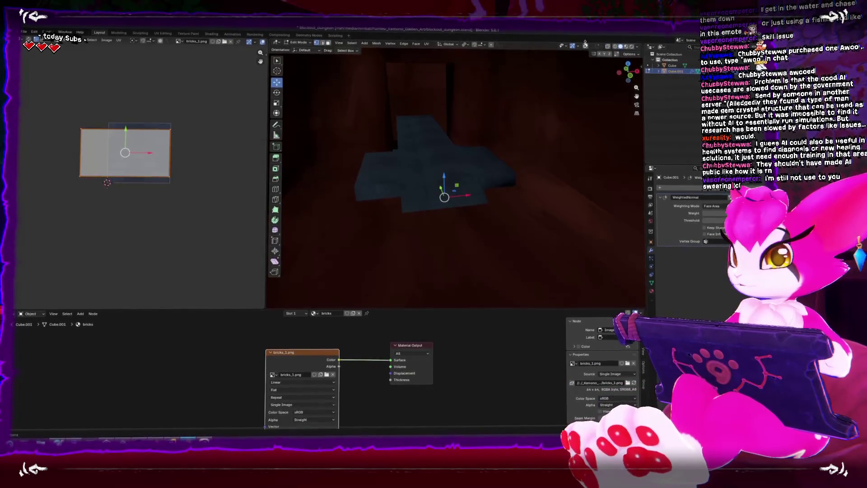
click(621, 46)
mouse_move(417, 206)
mouse_down()
mouse_move(403, 205)
mouse_move(409, 188)
mouse_up()
key(g)
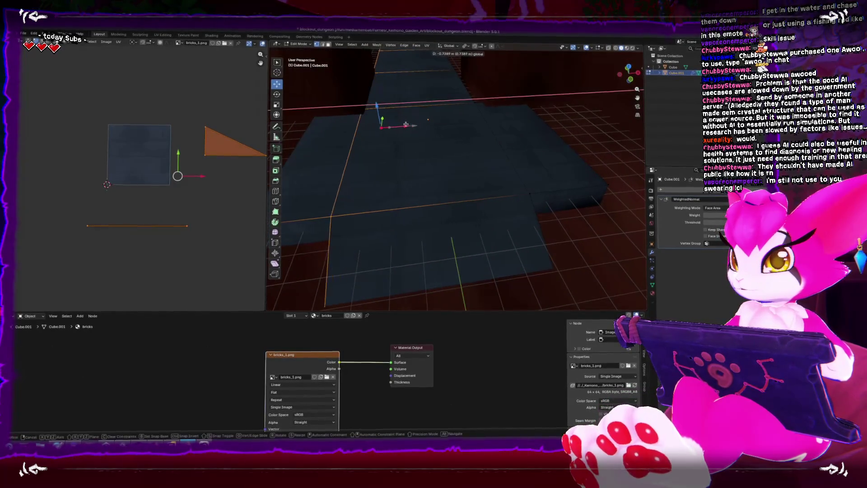
click(448, 145)
drag(449, 145, 451, 113)
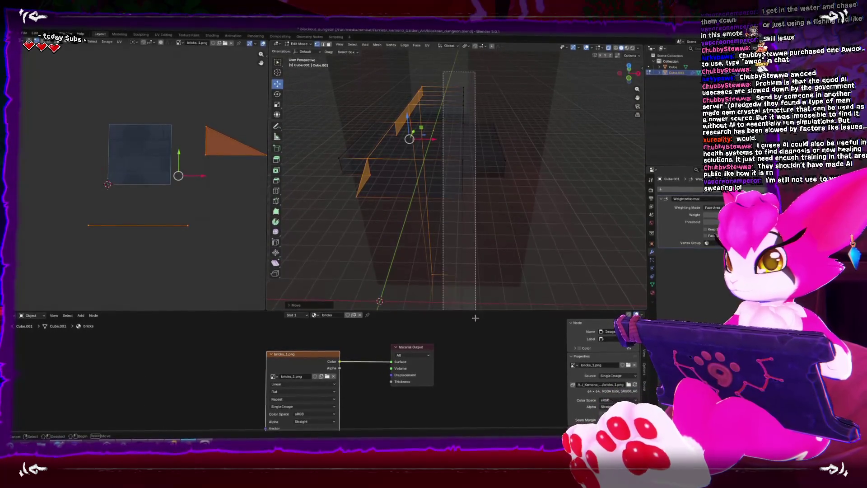
key(g)
key(x)
click(486, 160)
mouse_move(486, 161)
mouse_down()
mouse_move(467, 182)
mouse_move(409, 185)
mouse_up()
Select the floor's strip faces and unwrap them with Minimum Stretch.
shift+click(409, 185)
shift+click(452, 172)
shift+click(519, 181)
shift+click(421, 99)
shift+click(421, 99)
scroll(189, 184, down, 3)
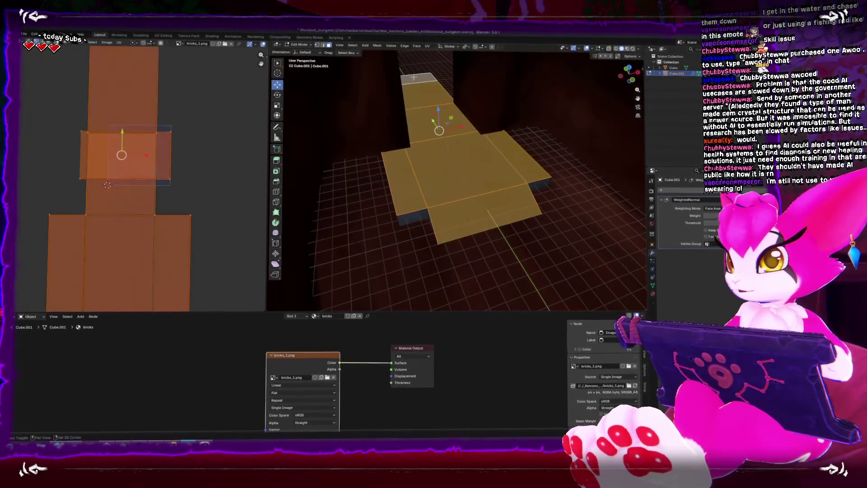
key(u)
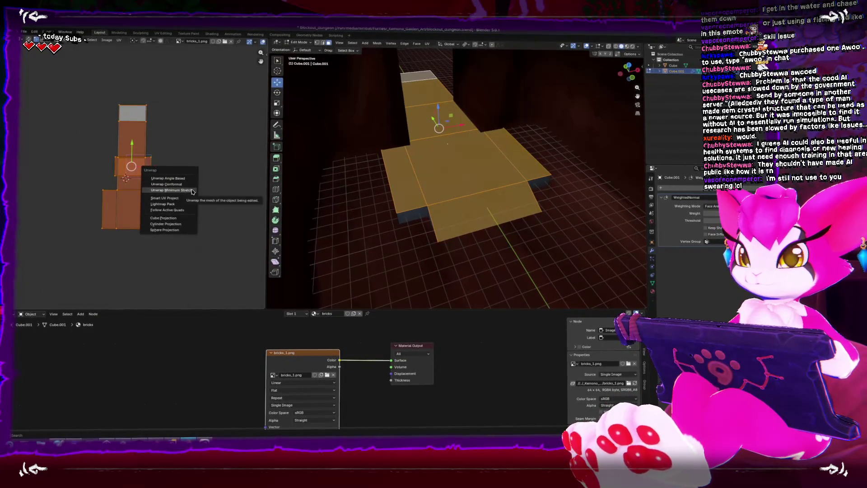
click(188, 188)
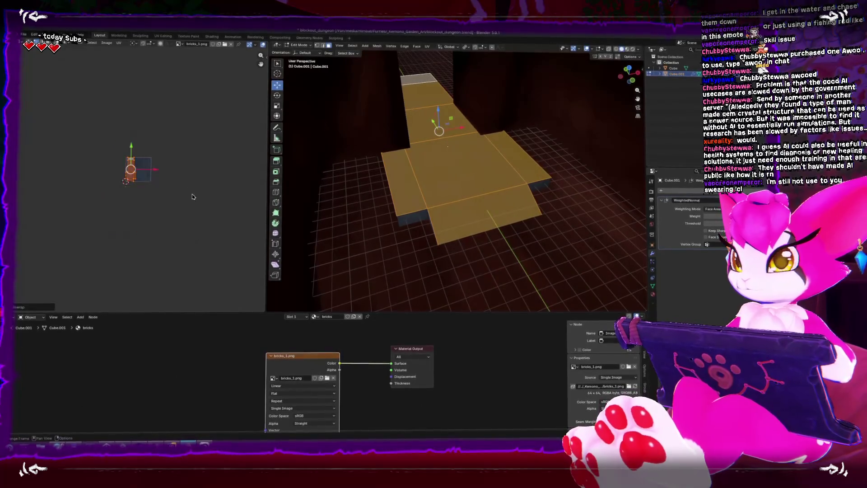
Check the texture with overlays hidden, then set the bricks_1.png image node extension to Mirror.
scroll(181, 181, up, 2)
scroll(576, 69, up, 2)
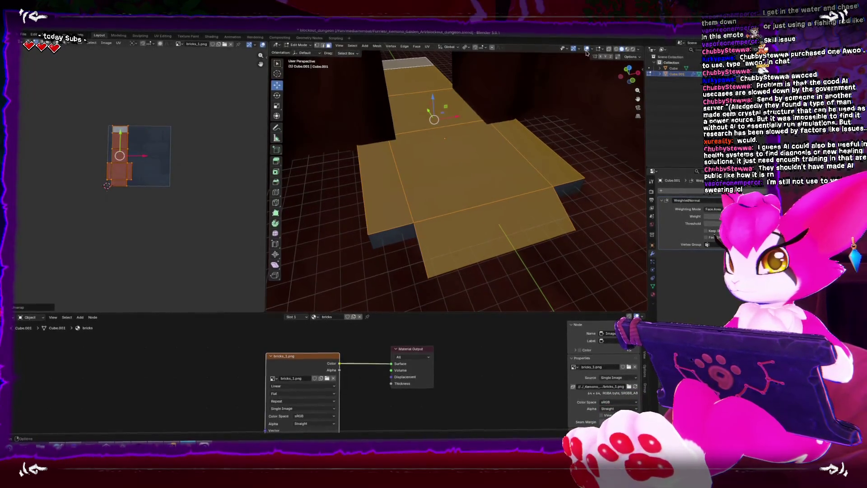
key(shift+alt+z)
key(s)
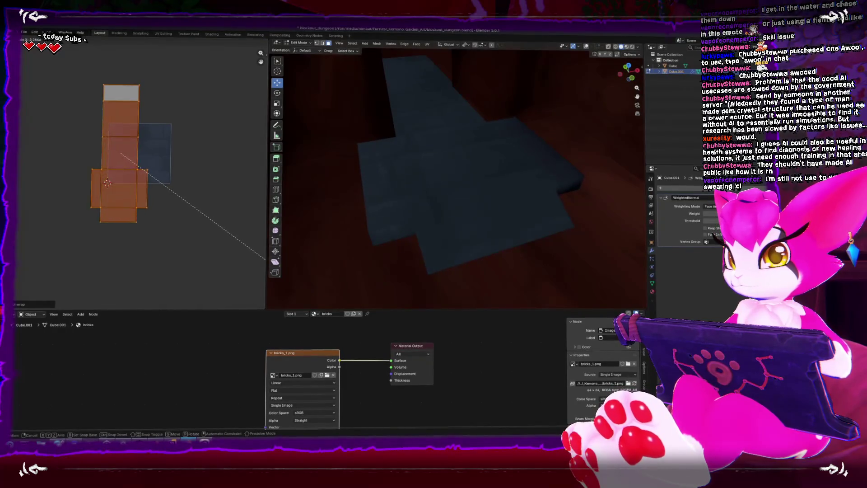
key(Escape)
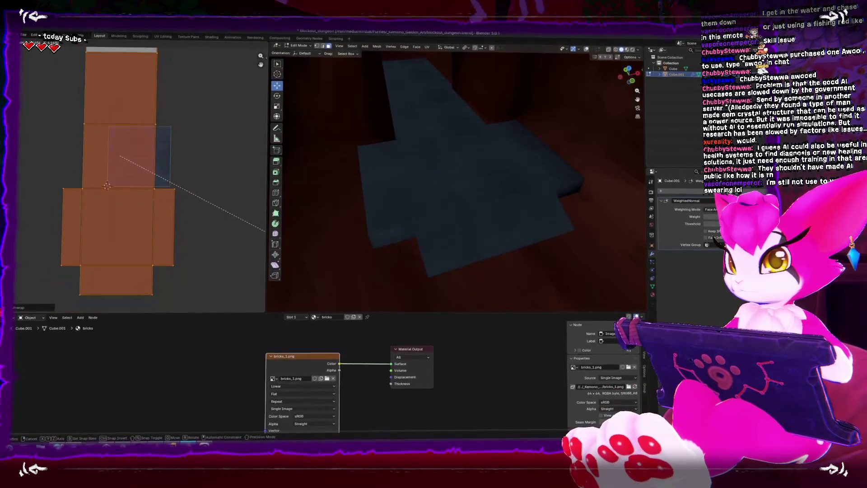
key(shift+alt+z)
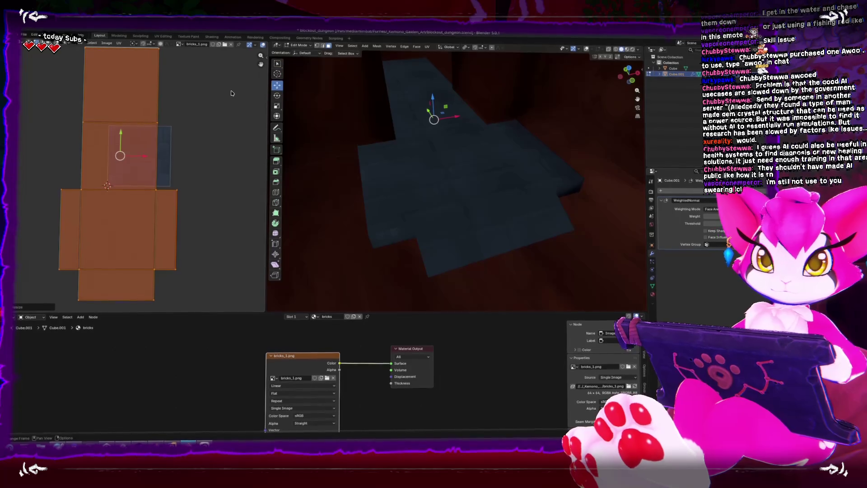
scroll(190, 172, down, 5)
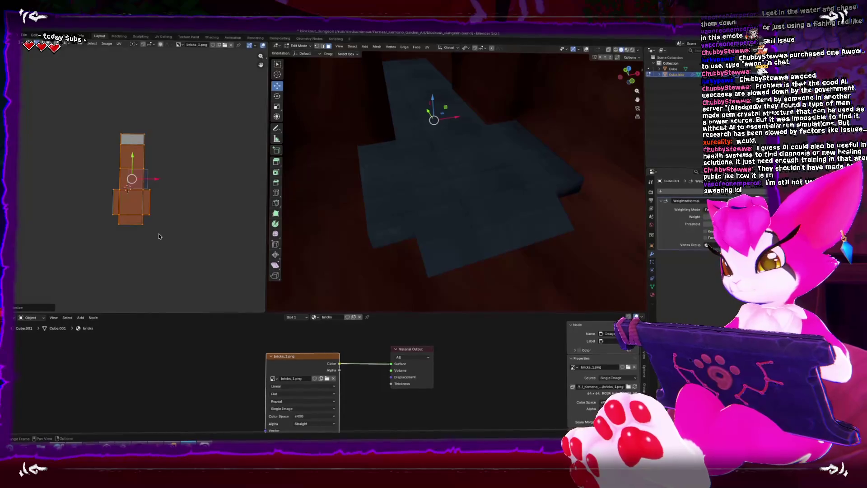
click(315, 401)
click(315, 395)
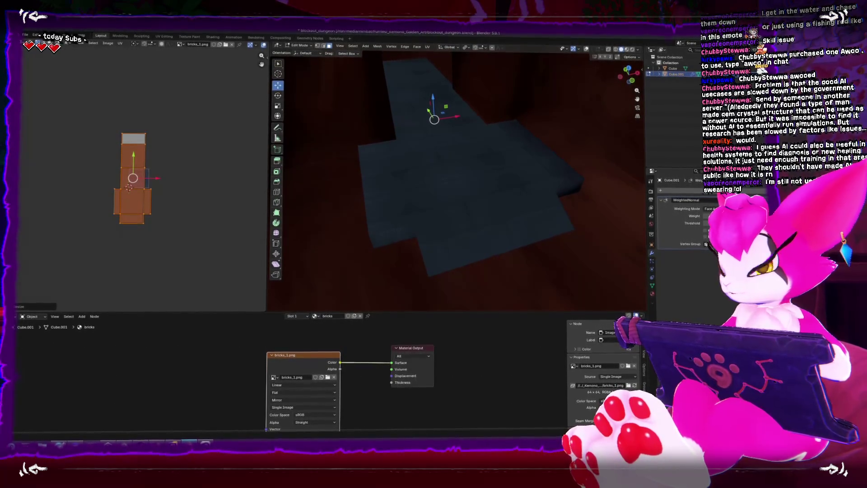
Stretch the brick image downward with Free Transform so it fills the canvas.
key(alt+Tab)
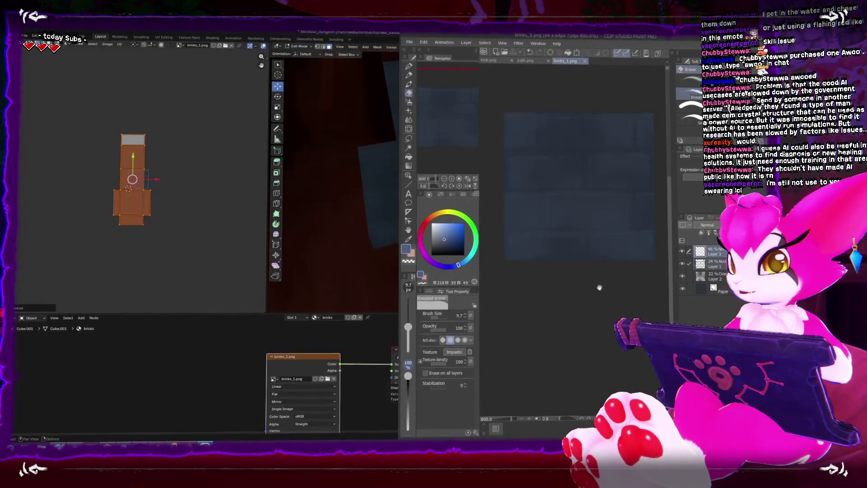
key(ctrl+t)
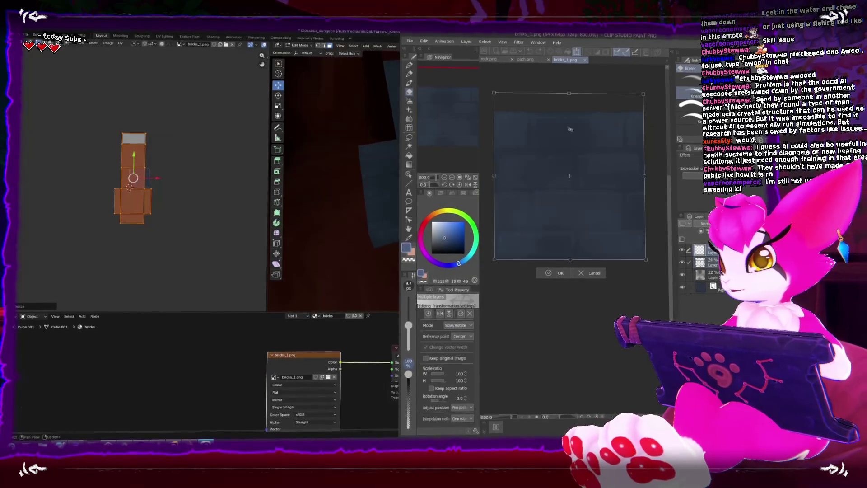
drag(572, 257, 573, 292)
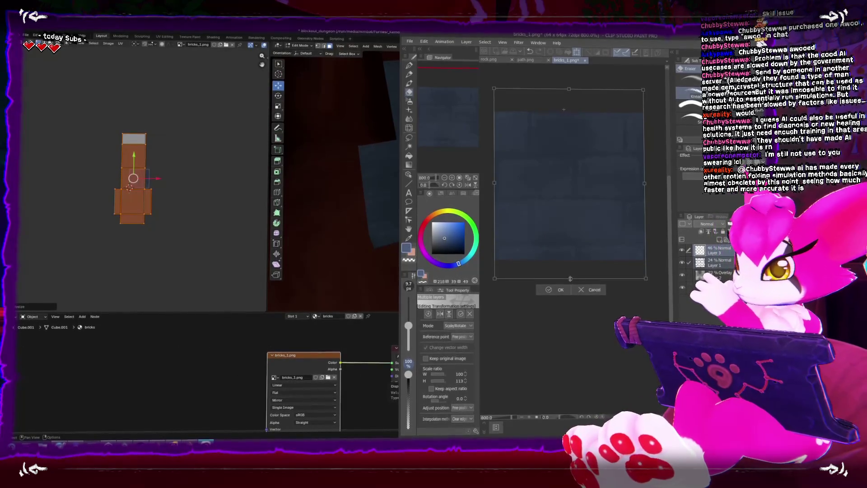
mouse_move(570, 271)
mouse_down()
mouse_move(571, 289)
mouse_move(570, 273)
mouse_up()
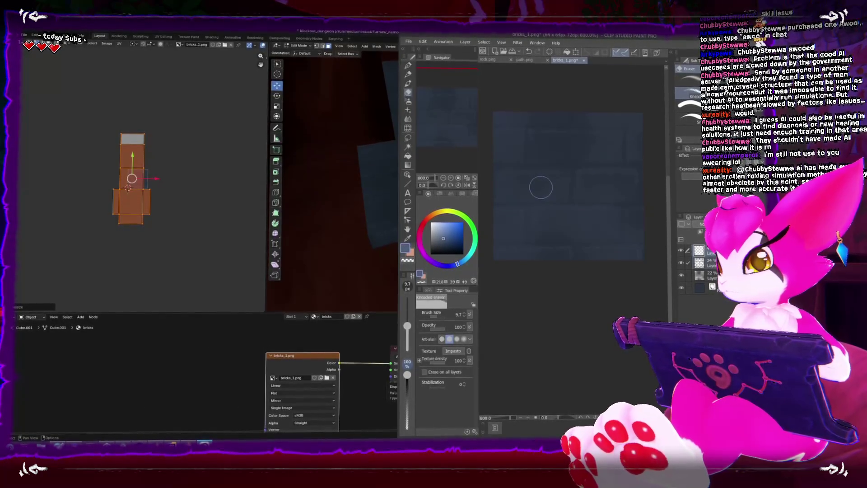
Save the stretched texture over bricks_1.png, flattening its layers.
double_click(415, 53)
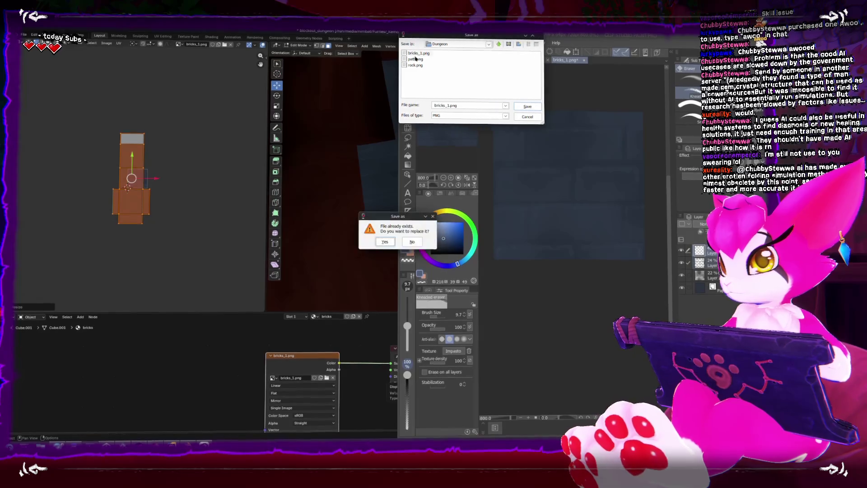
click(392, 243)
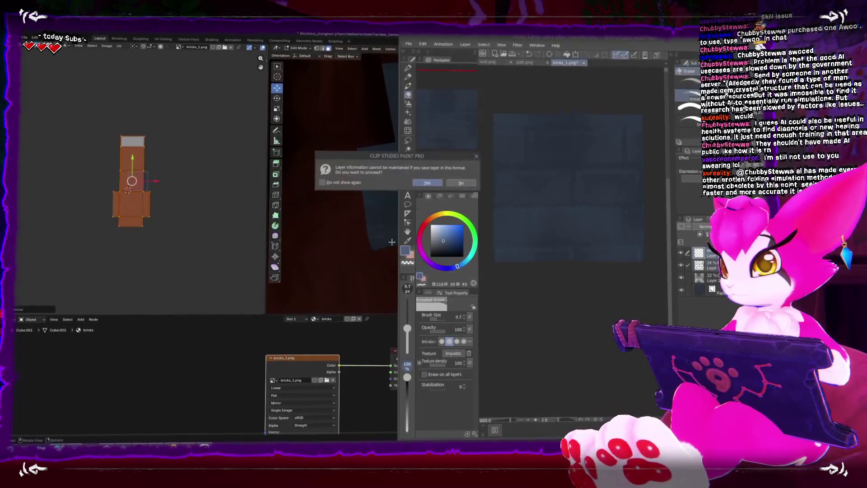
click(428, 182)
click(196, 207)
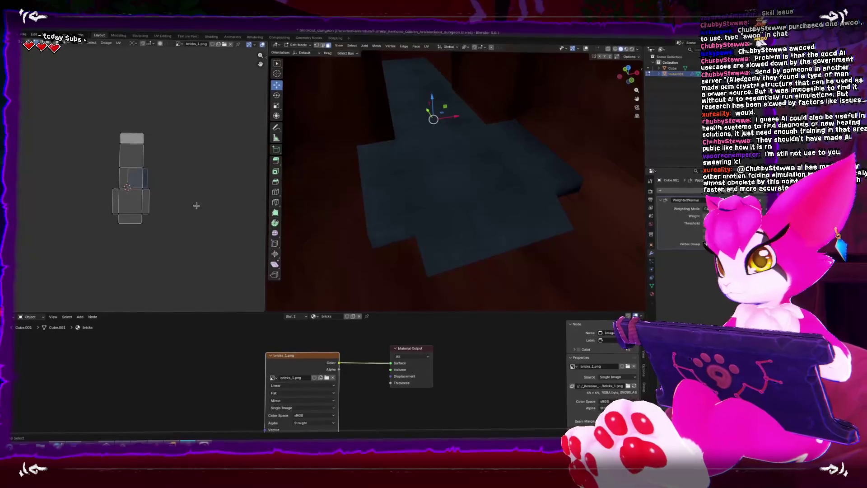
Slide an edge loop along the brick floor slab to a new position, ending in Object Mode.
mouse_move(495, 215)
mouse_down()
mouse_move(483, 213)
mouse_move(503, 232)
mouse_move(507, 212)
mouse_move(488, 206)
mouse_move(455, 248)
mouse_move(461, 242)
mouse_up()
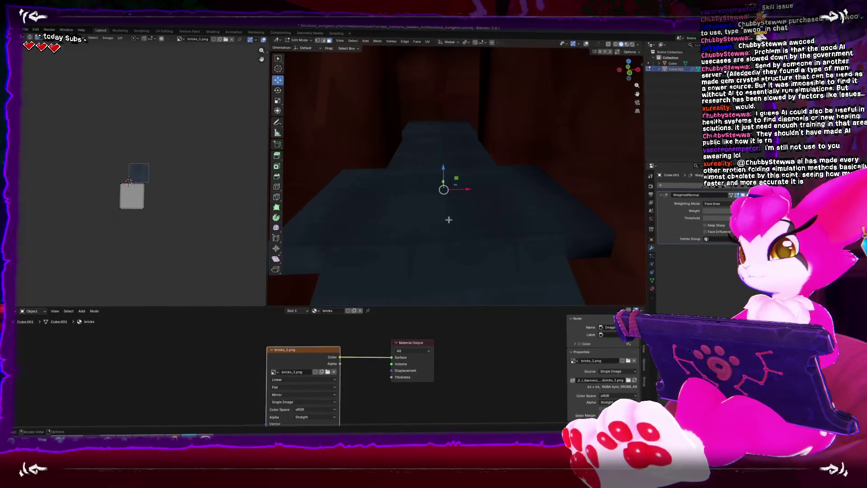
key(Tab)
mouse_move(408, 206)
mouse_down()
mouse_move(426, 190)
mouse_move(414, 178)
mouse_move(448, 154)
mouse_up()
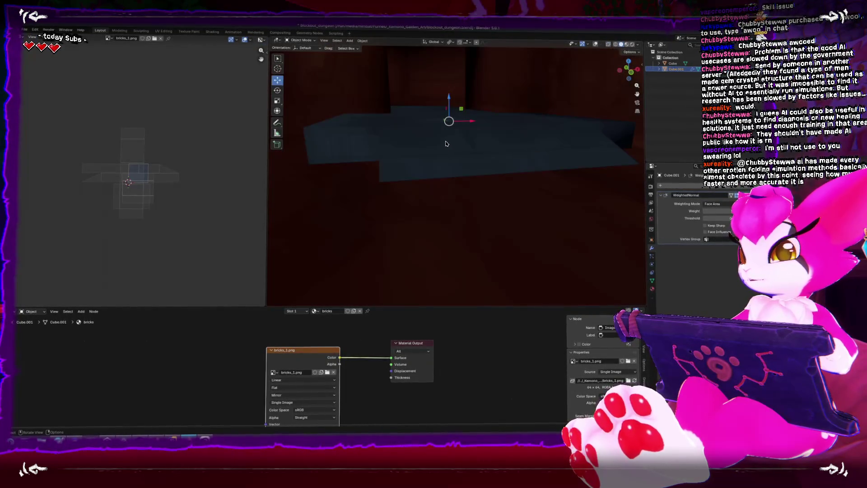
key(Tab)
click(586, 45)
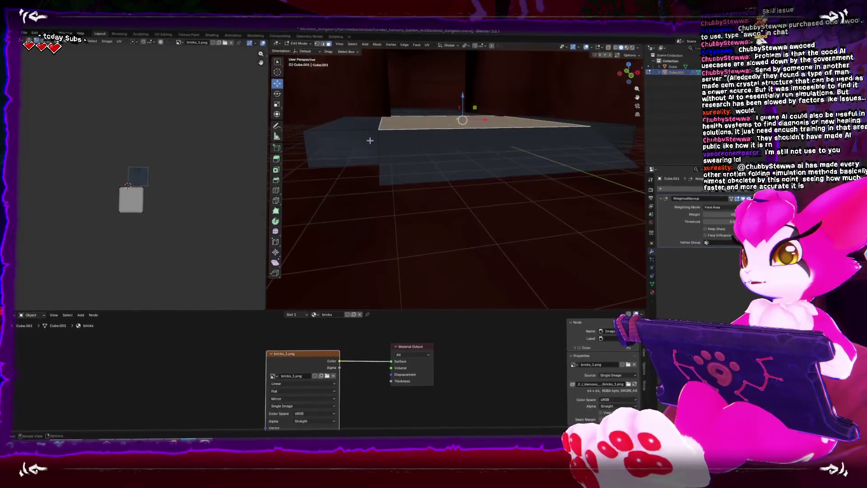
key(ctrl+r)
click(381, 185)
click(381, 186)
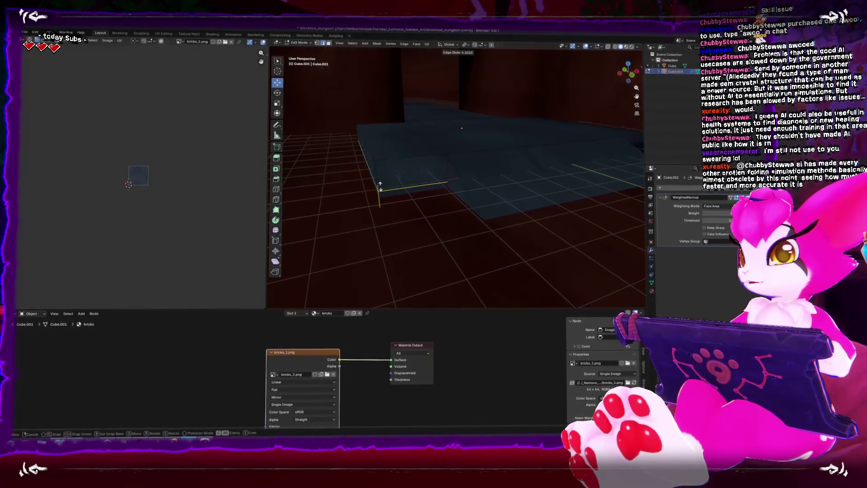
key(Tab)
scroll(405, 162, up, 2)
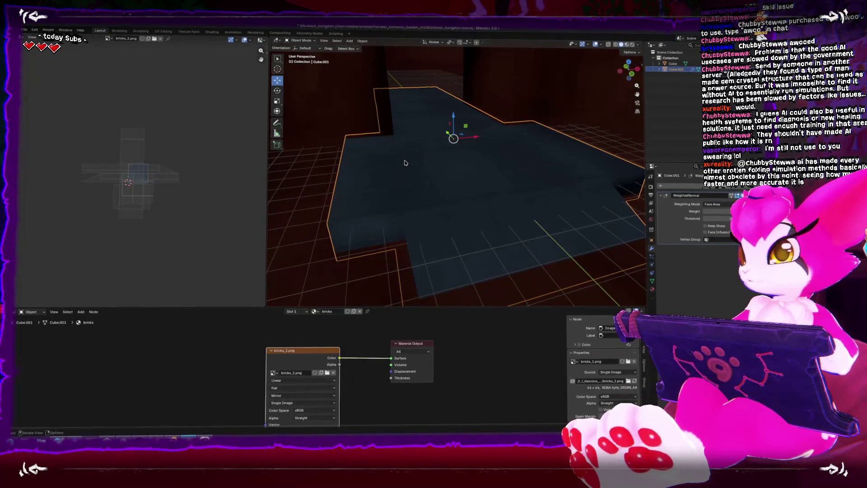
drag(405, 162, 409, 155)
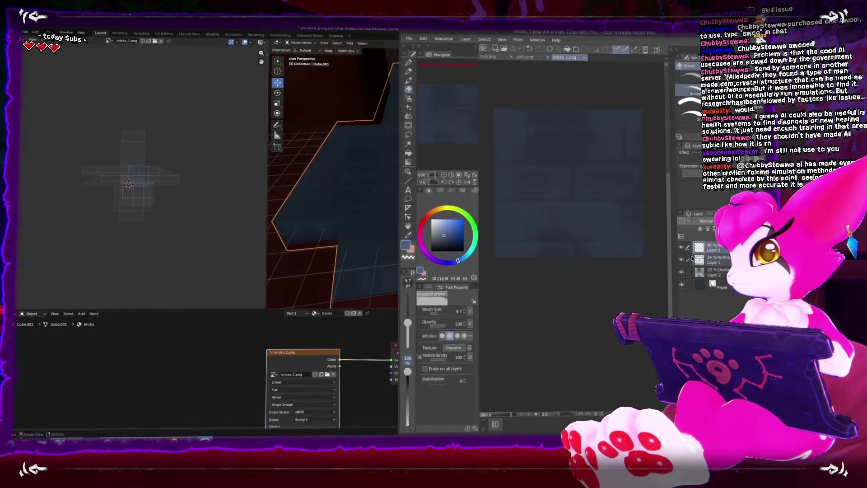
Set Layer 2 to Multiply blend mode at about 15% opacity.
click(716, 271)
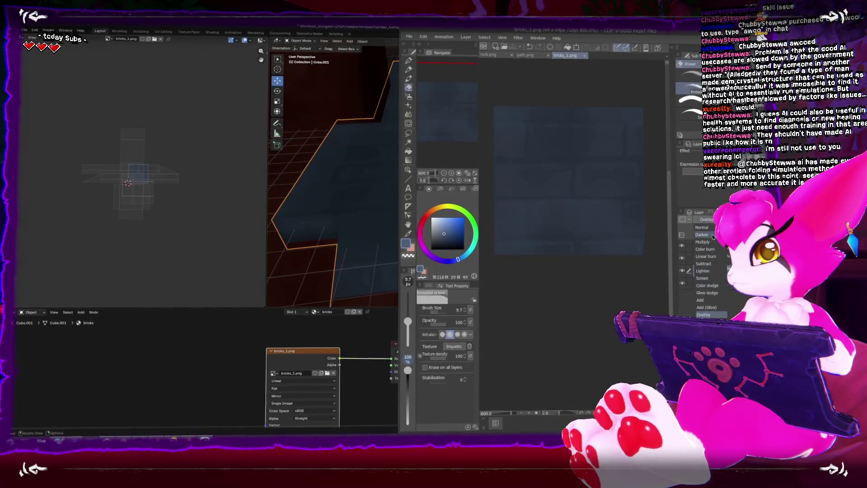
click(712, 245)
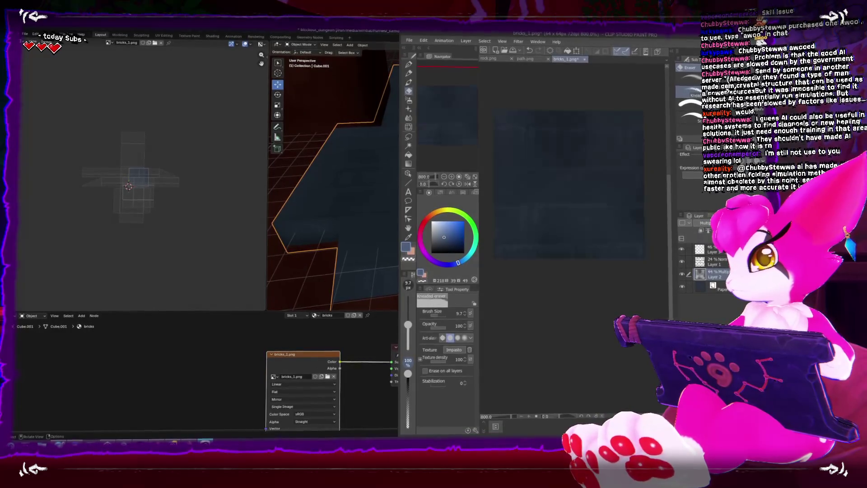
drag(703, 231, 702, 232)
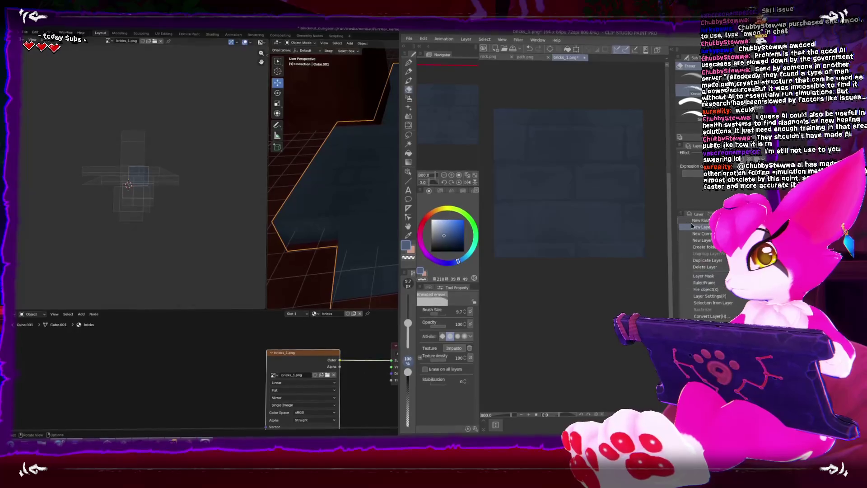
Add a Brightness/Contrast correction, raising contrast to about 25 and nudging brightness up.
mouse_move(702, 232)
click(660, 236)
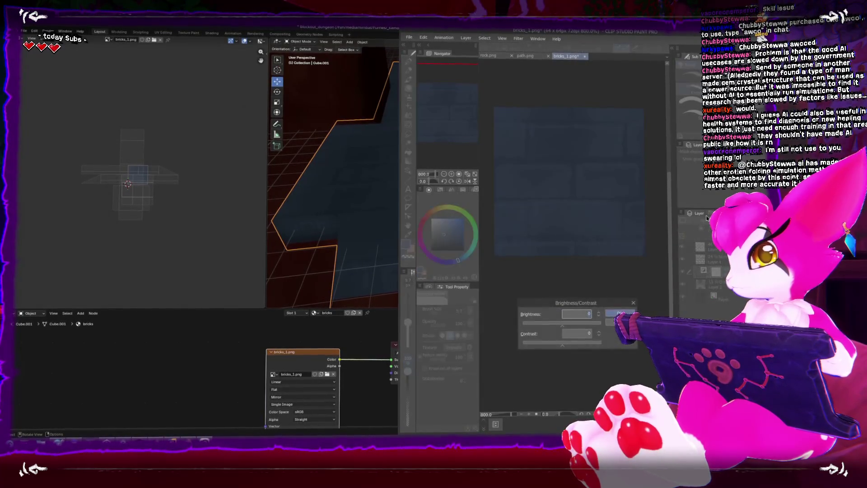
click(573, 348)
mouse_move(573, 348)
mouse_down()
mouse_move(587, 348)
mouse_move(568, 347)
mouse_up()
click(567, 324)
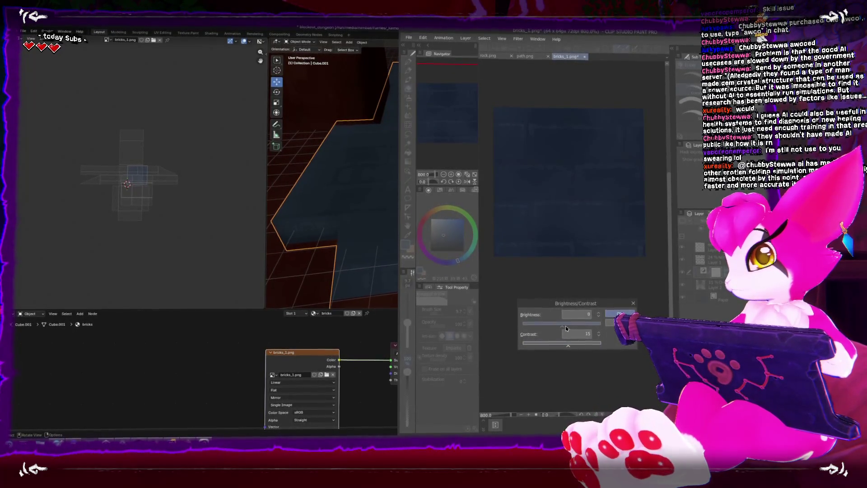
drag(561, 330, 570, 331)
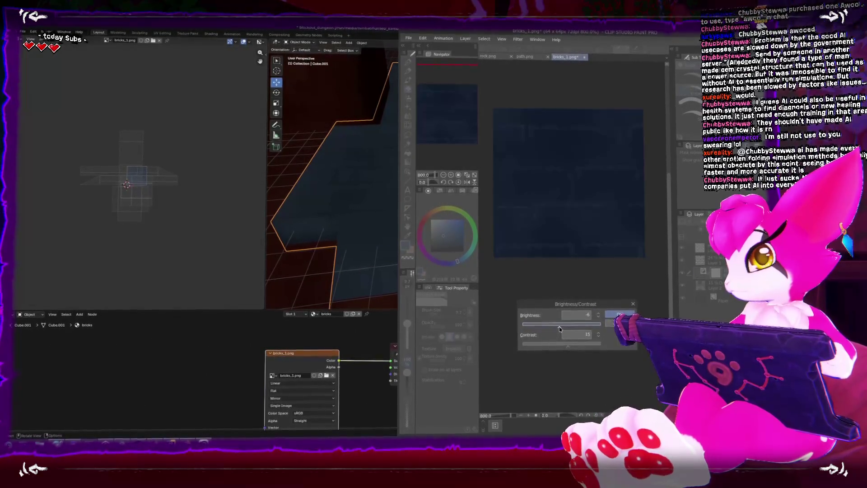
click(620, 314)
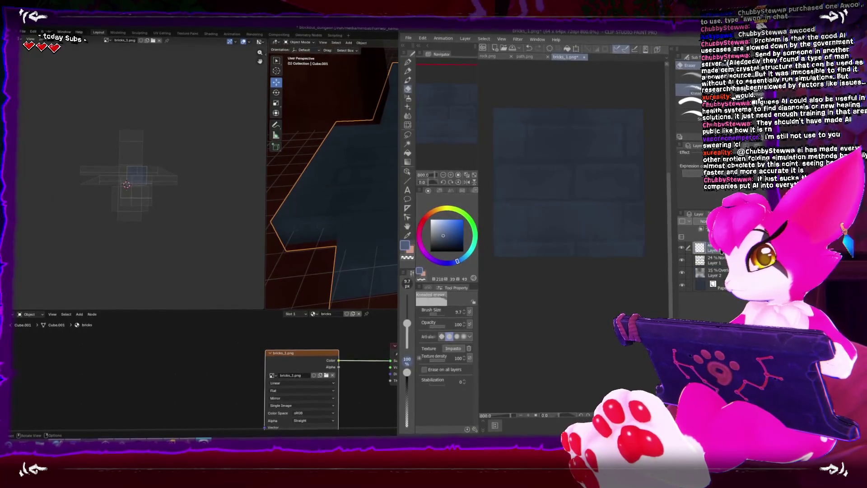
Add a second Brightness/Contrast correction layer with higher contrast to deepen the bricks.
click(681, 216)
mouse_move(696, 237)
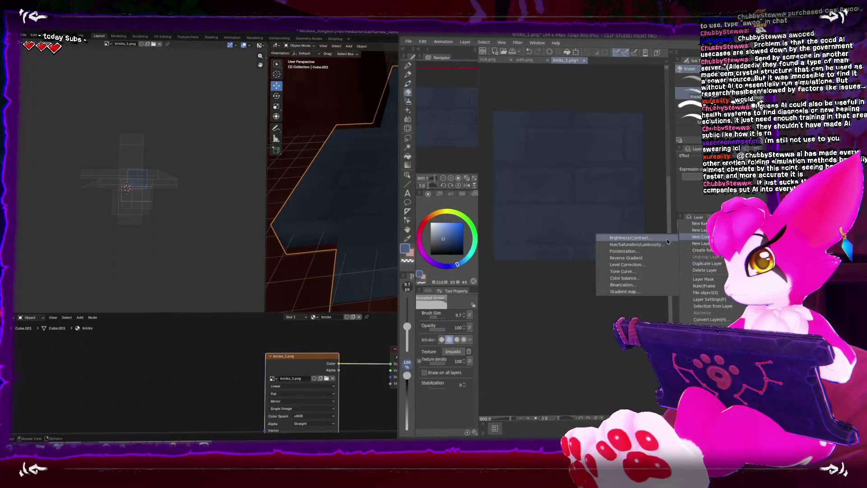
click(658, 238)
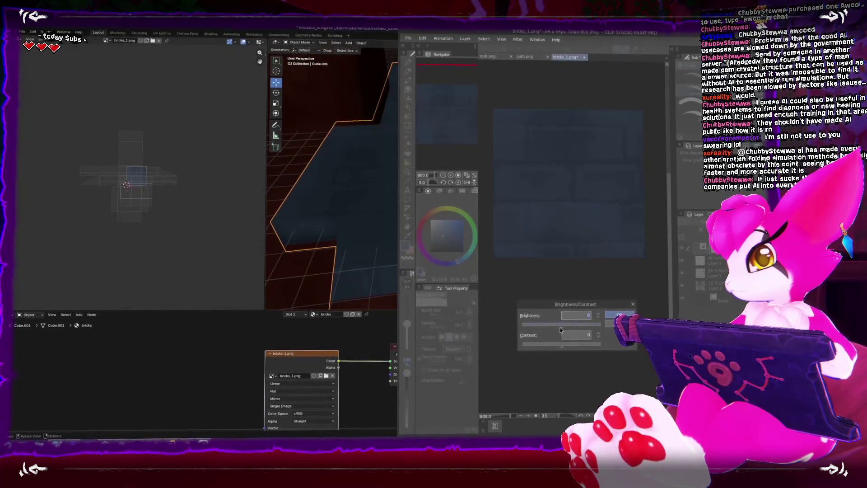
mouse_move(564, 347)
mouse_down()
mouse_move(576, 351)
mouse_move(567, 327)
mouse_up()
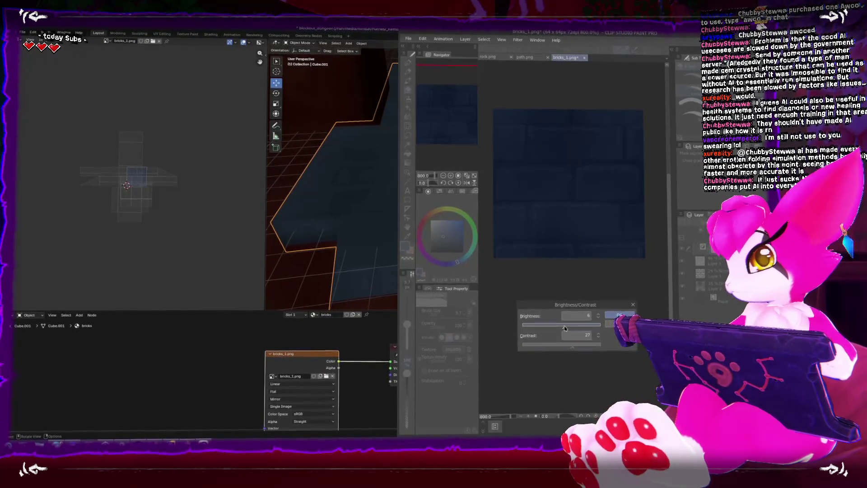
click(618, 315)
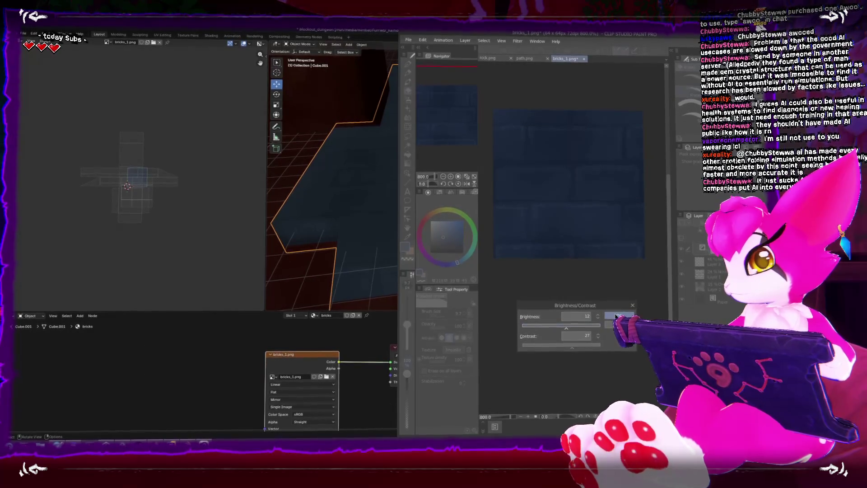
Save the texture over bricks_1.png without layer information.
key(ctrl+s)
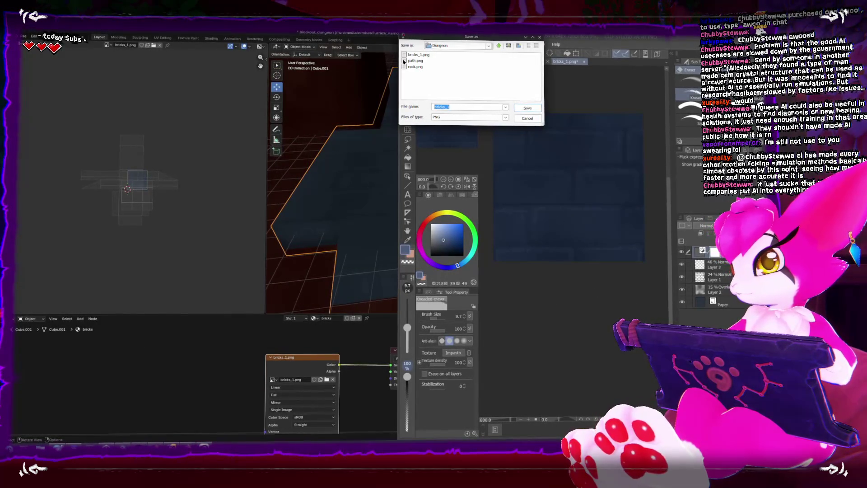
double_click(418, 54)
click(385, 241)
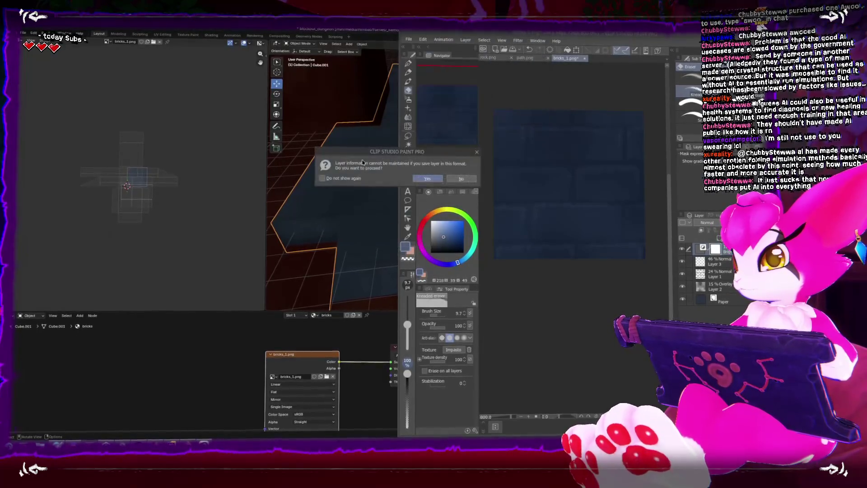
click(382, 174)
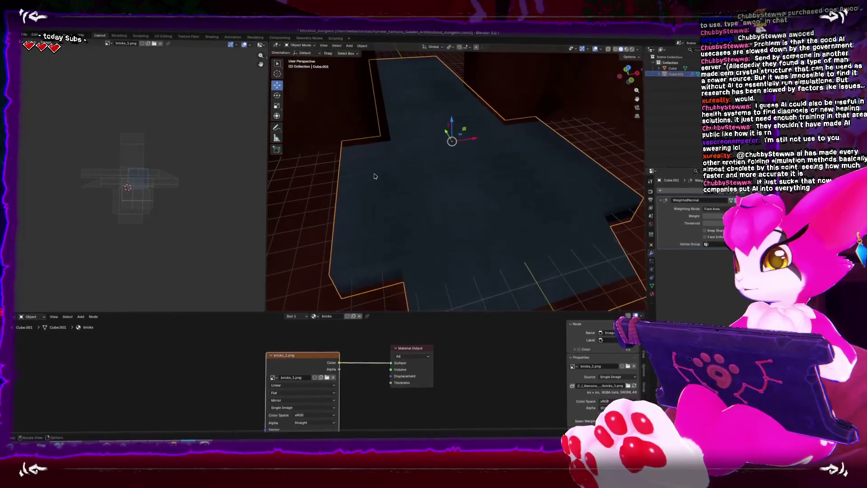
Reload the edited brick texture and check the brick floor in the Unity scene.
key(alt+r)
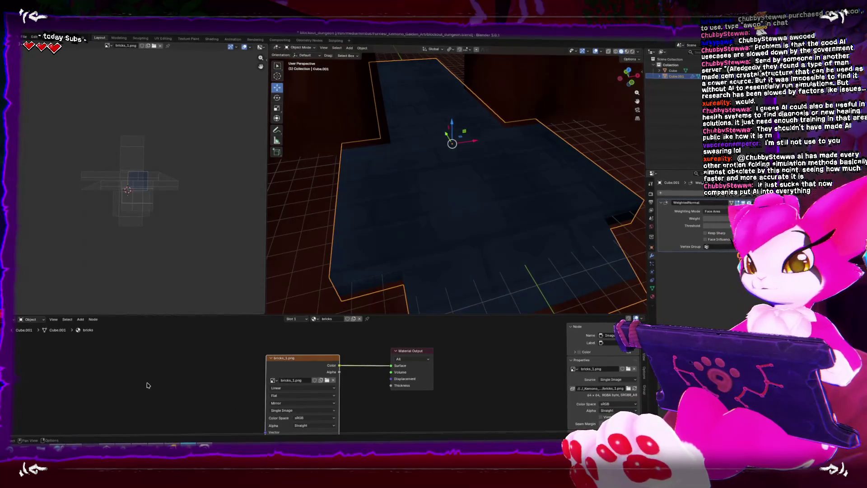
key(alt+Tab)
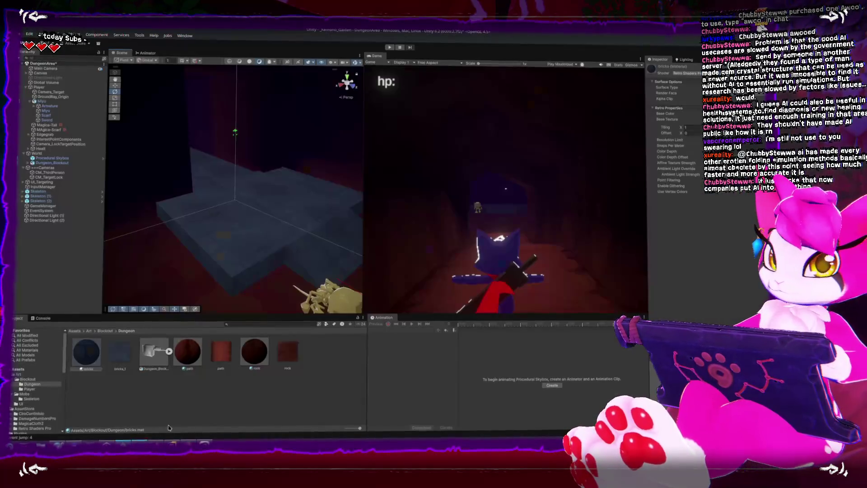
drag(278, 192, 277, 238)
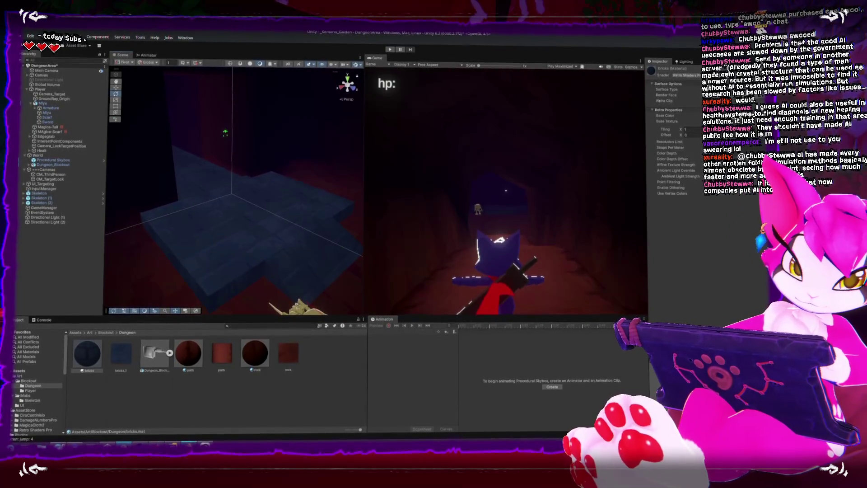
click(234, 384)
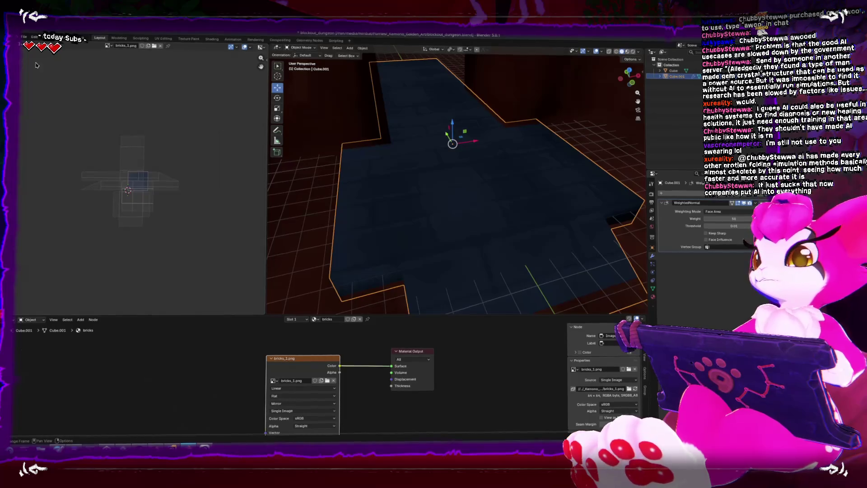
Export the floor piece over its existing file.
click(23, 34)
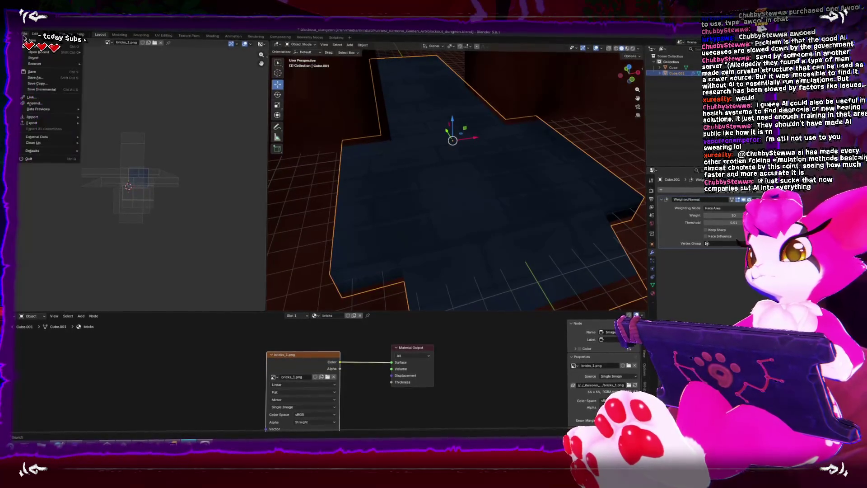
mouse_move(44, 126)
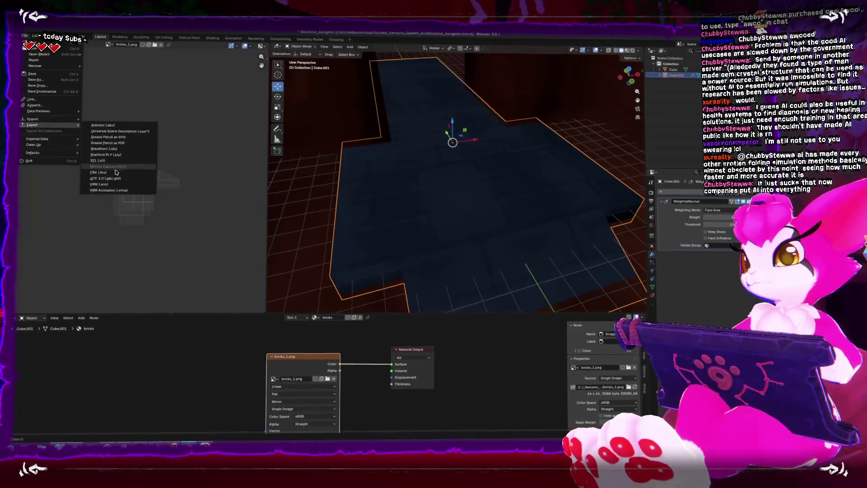
click(106, 177)
click(348, 171)
key(Return)
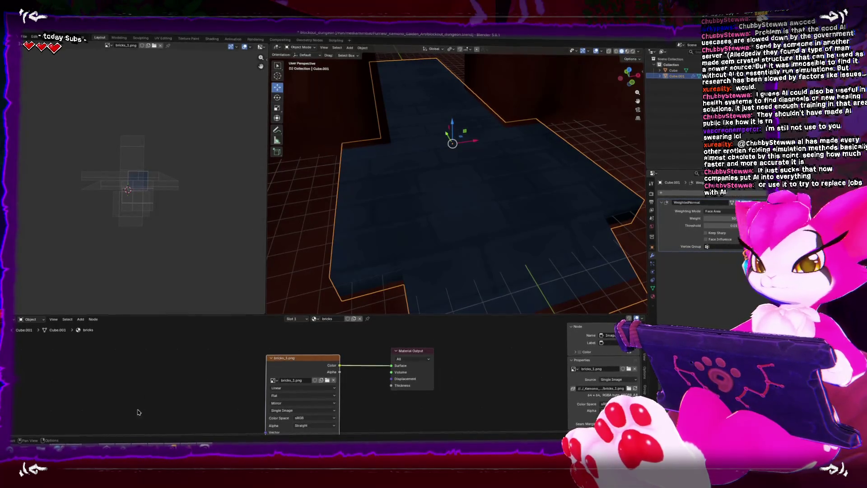
mouse_move(123, 444)
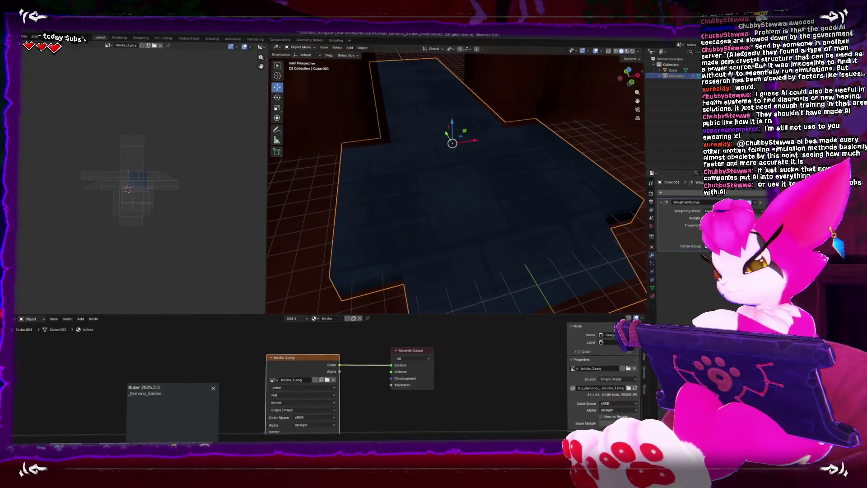
click(124, 398)
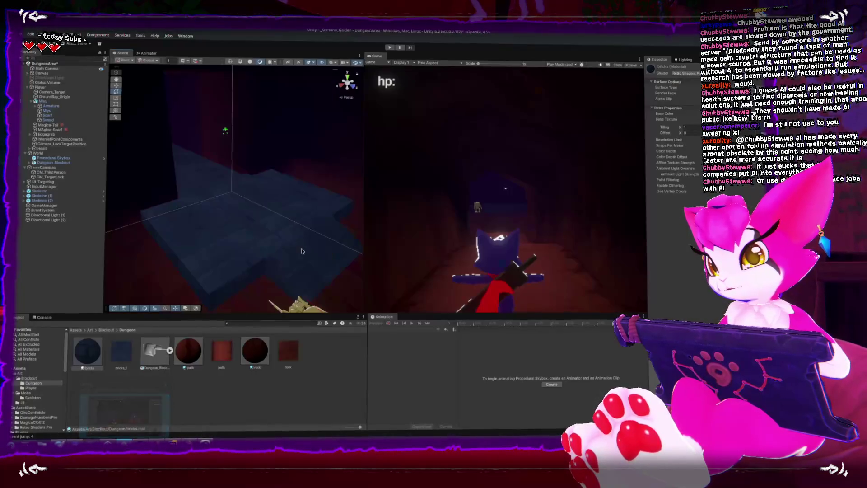
Start the game and walk the character down the corridor, over the stone walkway, to the skeletons.
key(ctrl+p)
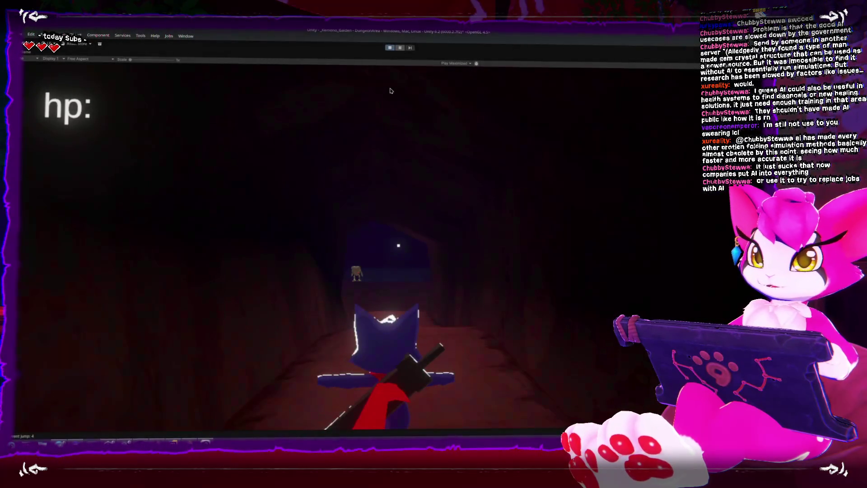
key(w)
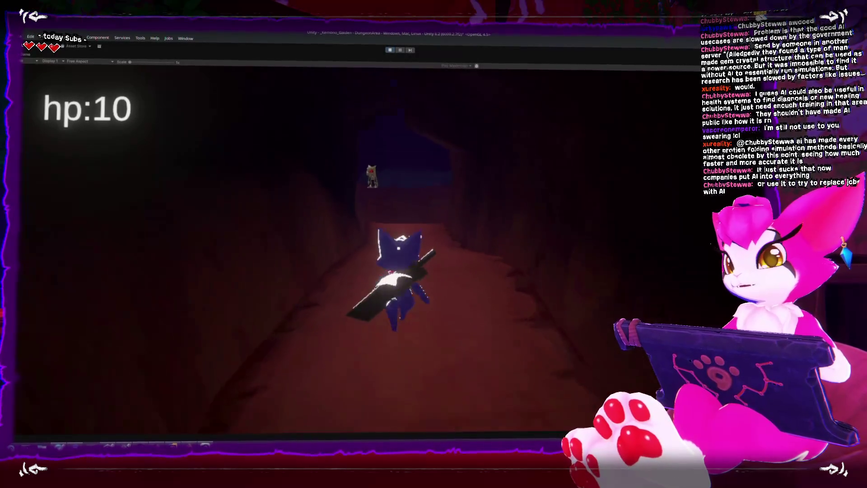
key(w)
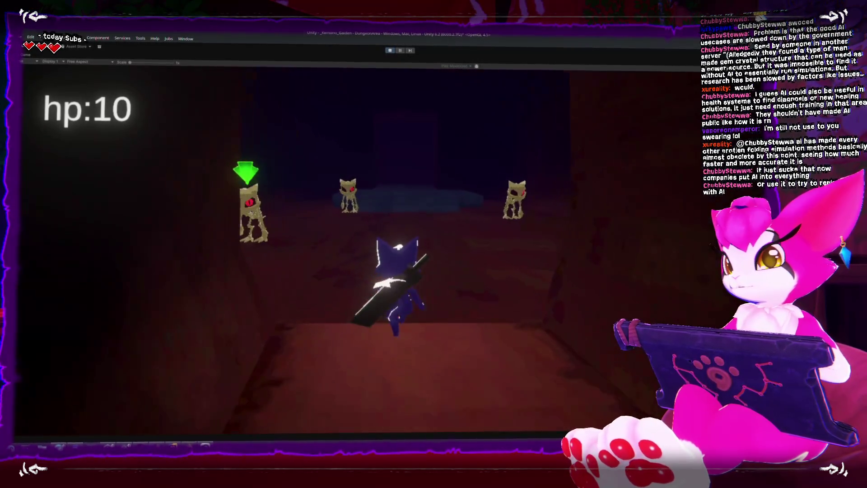
key(w)
key(space)
key(space)
key(a)
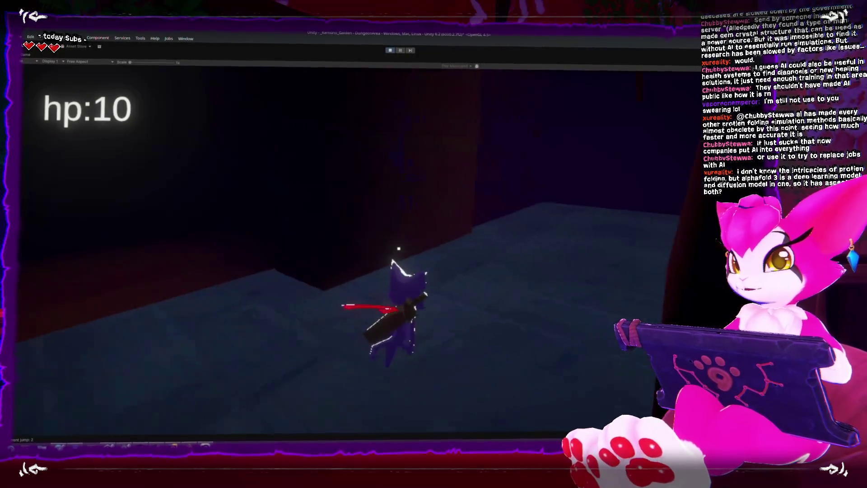
key(w)
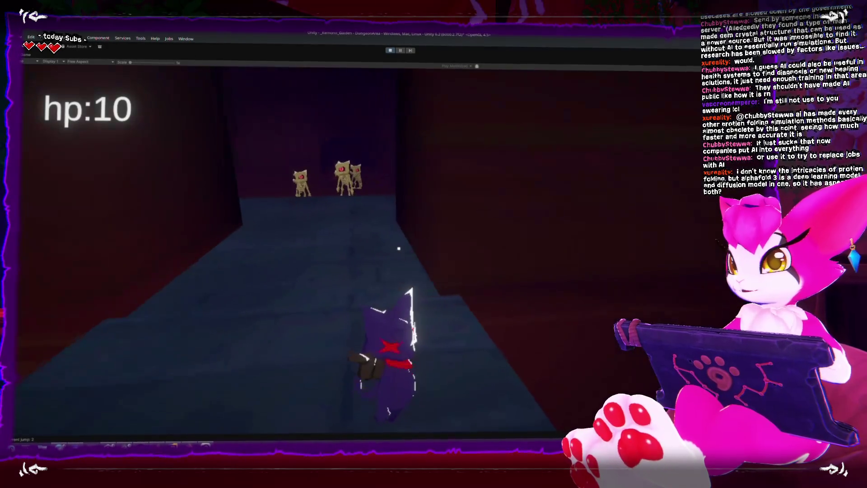
key(w)
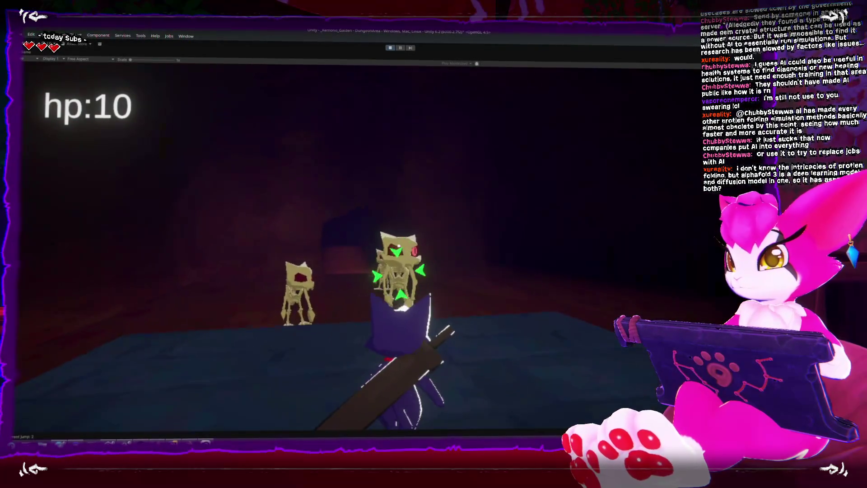
Attack the skeletons with repeated sword swings, switching targets between them.
key(j)
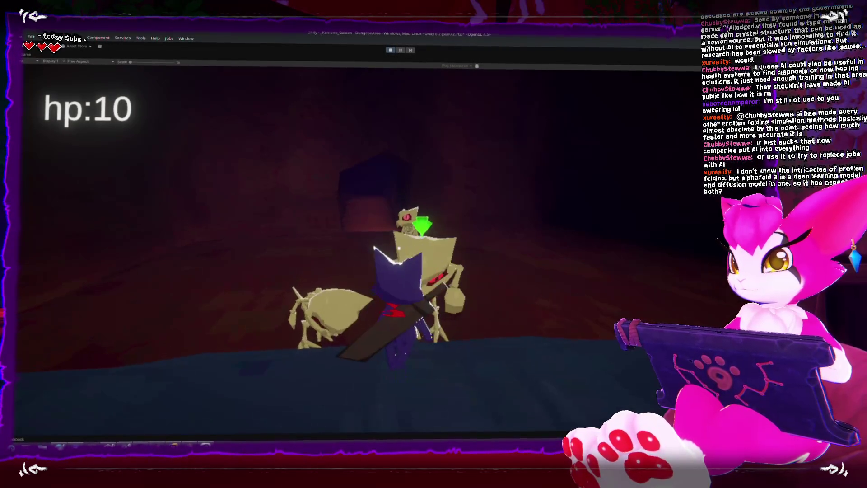
key(j)
key(j)
key(j)
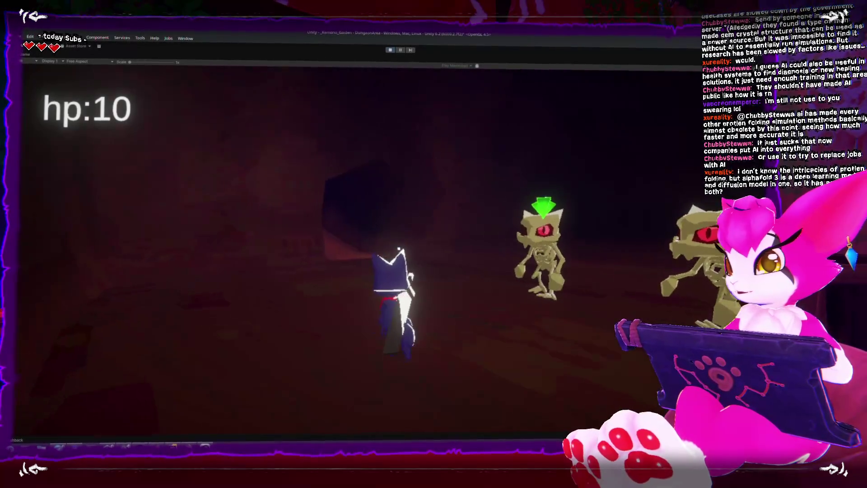
key(j)
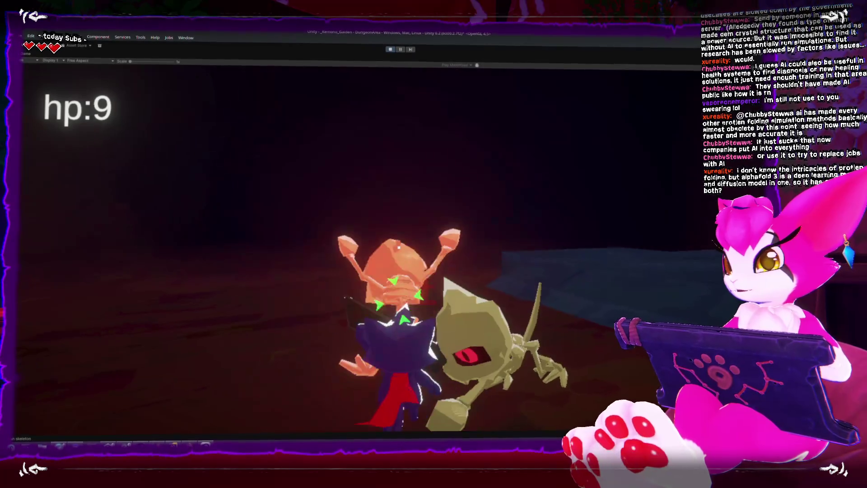
key(j)
key(Tab)
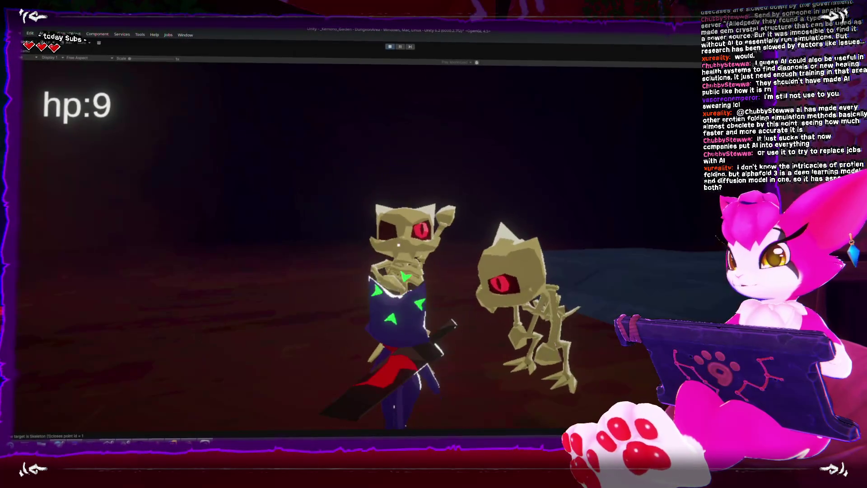
key(j)
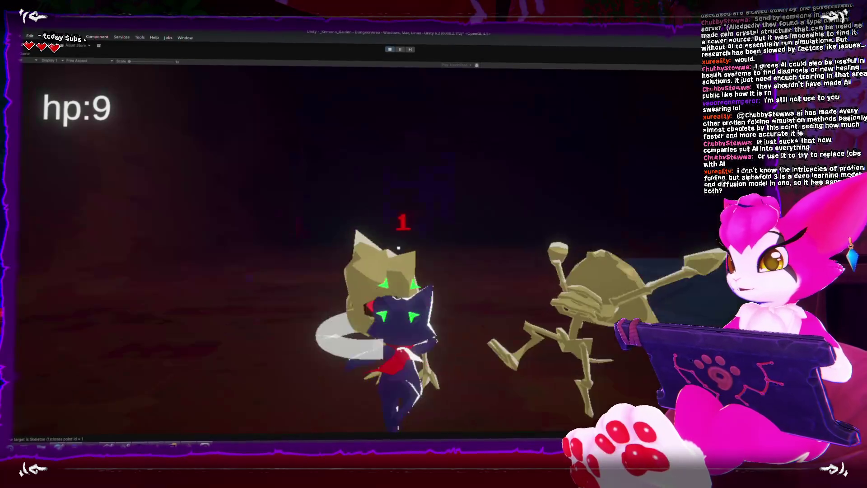
key(j)
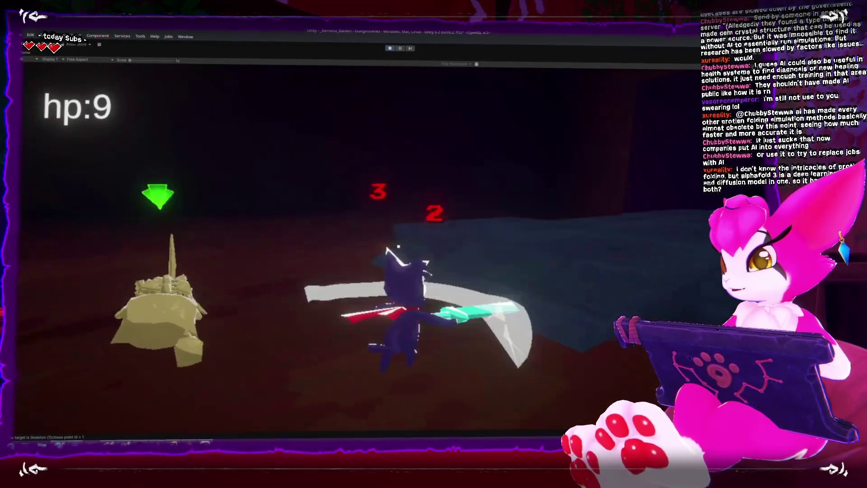
key(Tab)
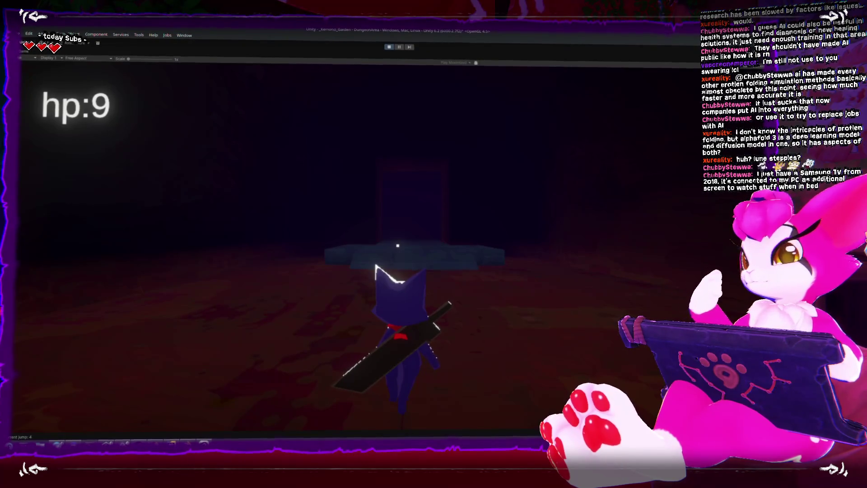
Run the character onto the stone platform and around the dark room, swinging the sword.
key(w)
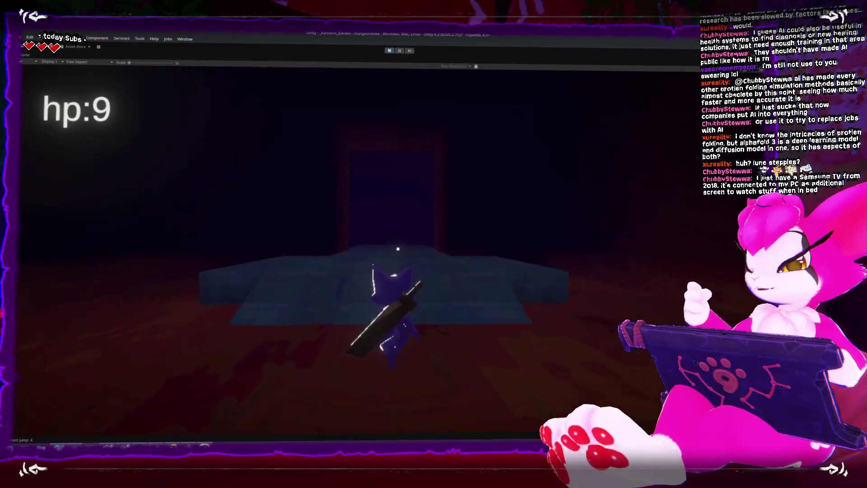
key(w)
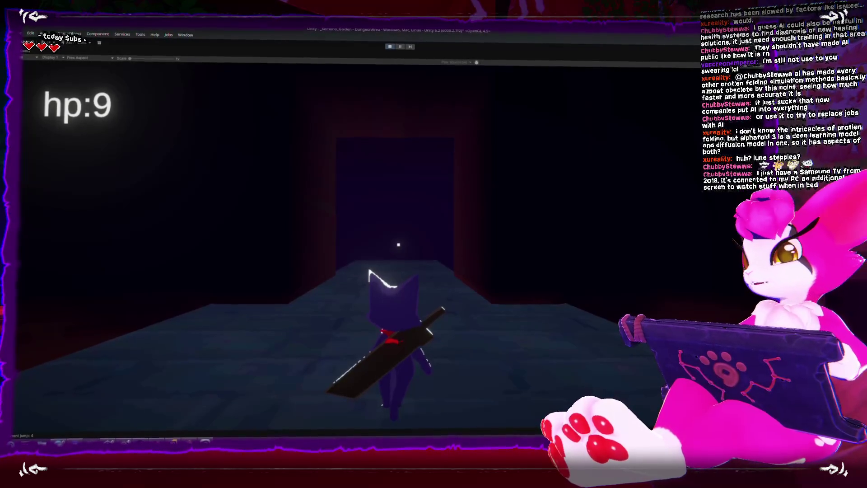
key(w)
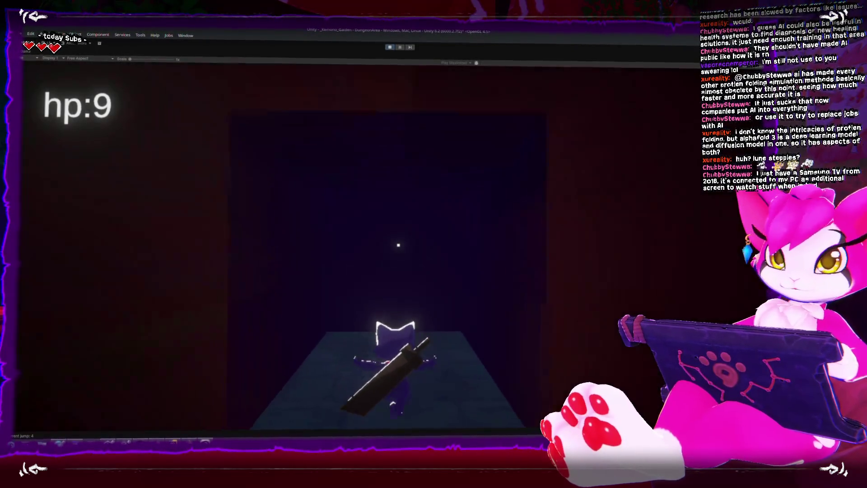
key(w)
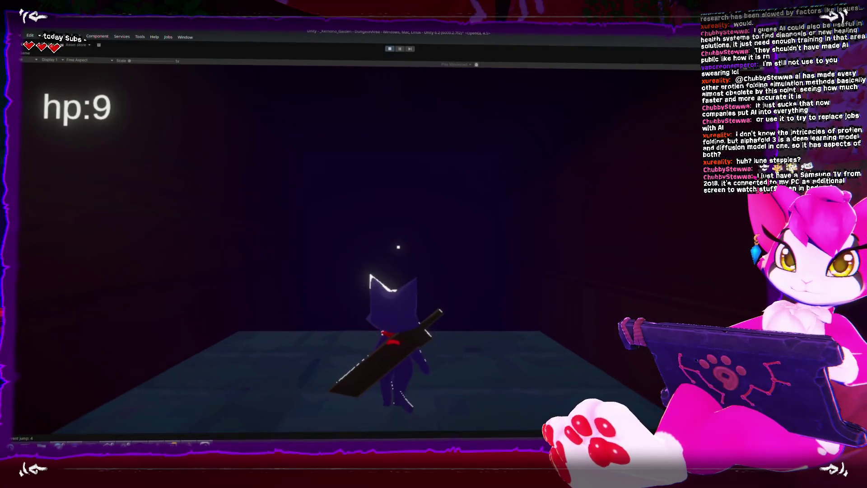
key(s)
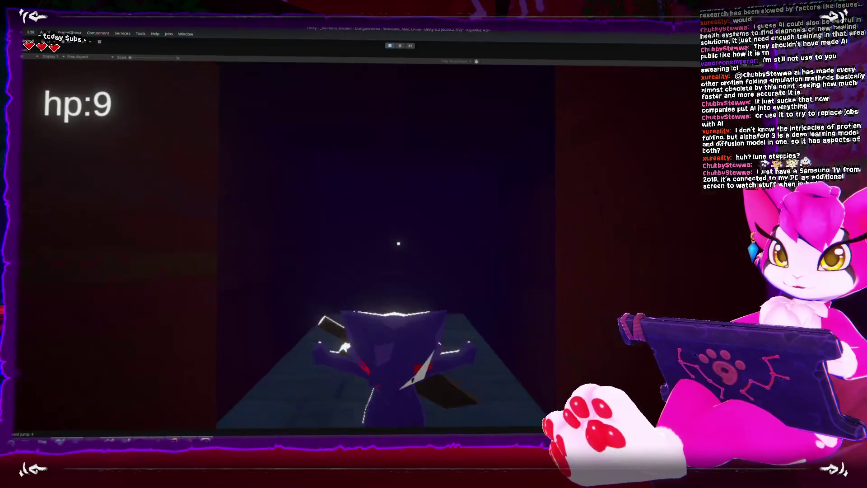
key(w)
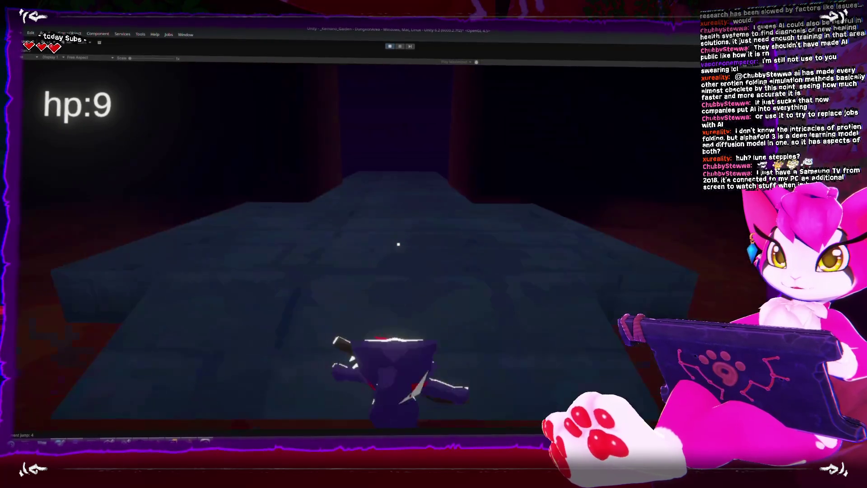
key(w)
click(398, 244)
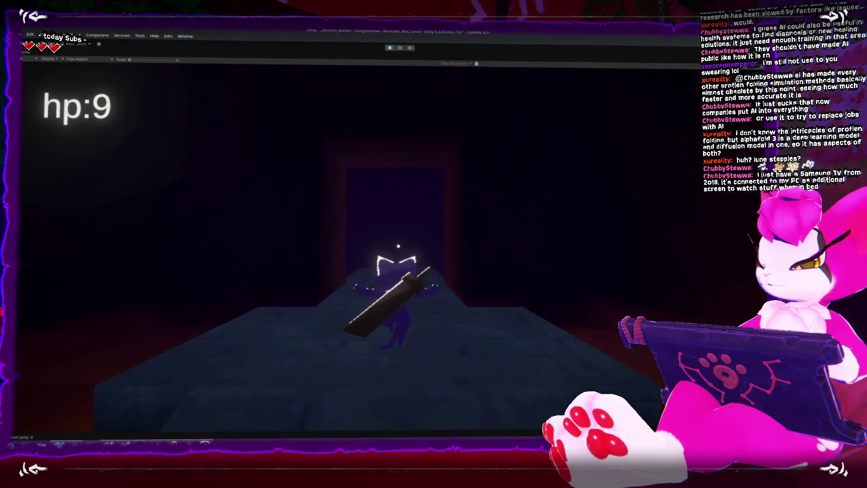
key(s)
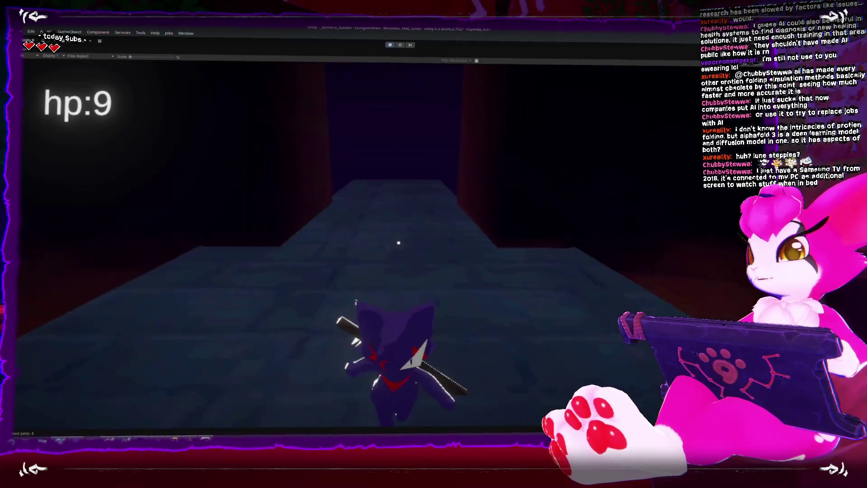
Jump toward the far doorway, then run down the corridor and climb onto the blue platform.
key(w)
key(space)
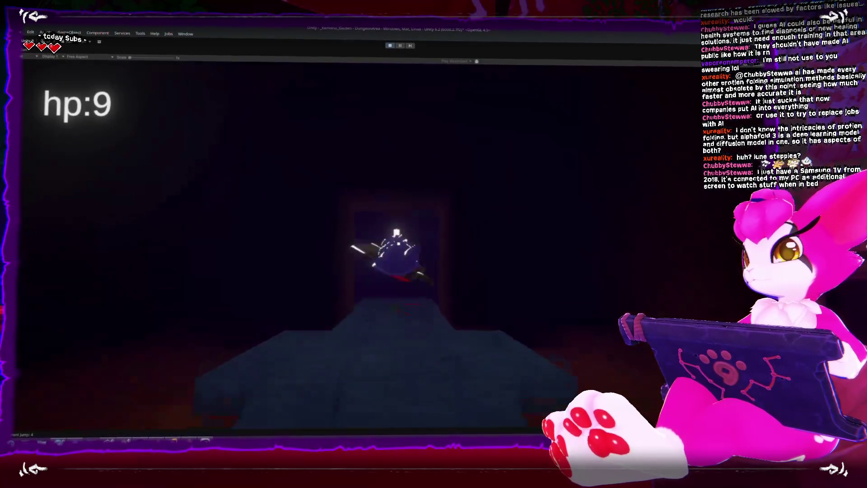
key(s)
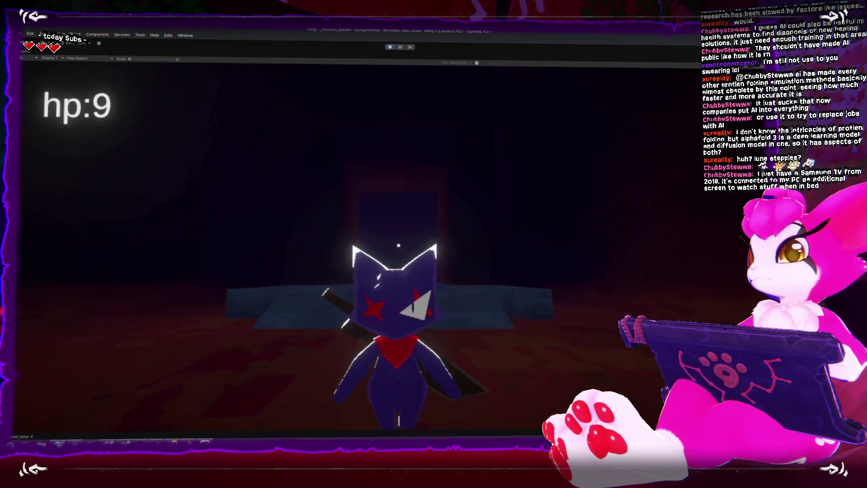
key(s)
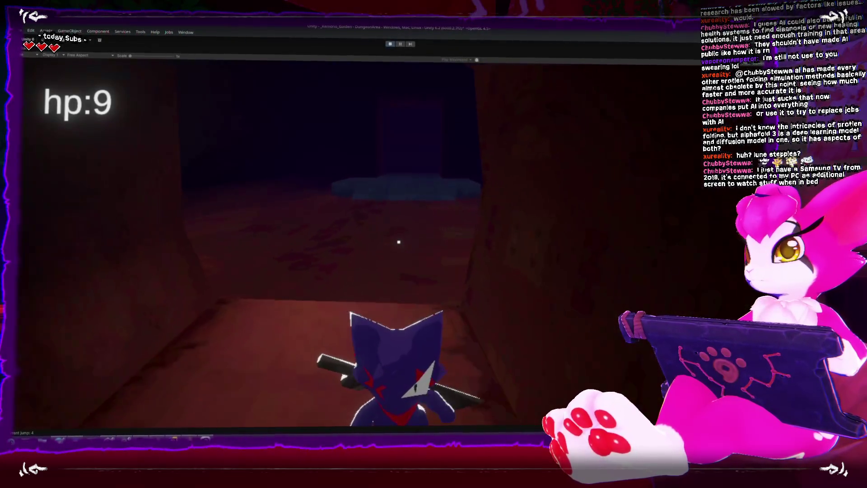
key(w)
key(w)
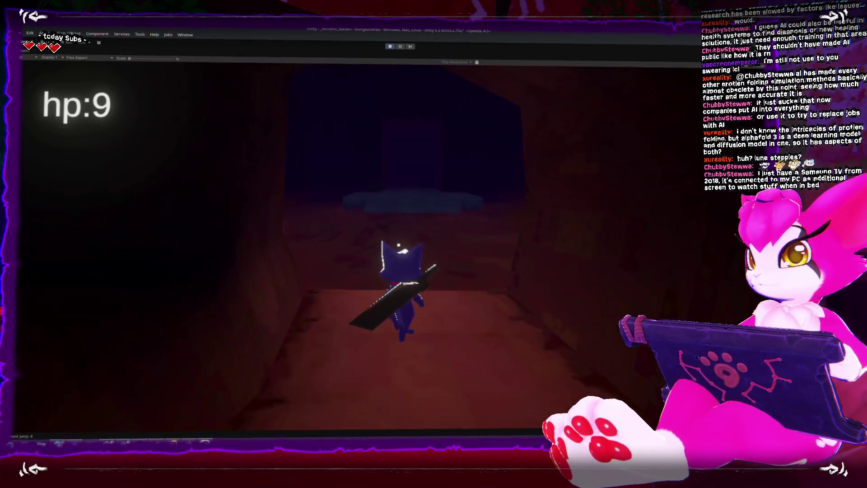
key(w)
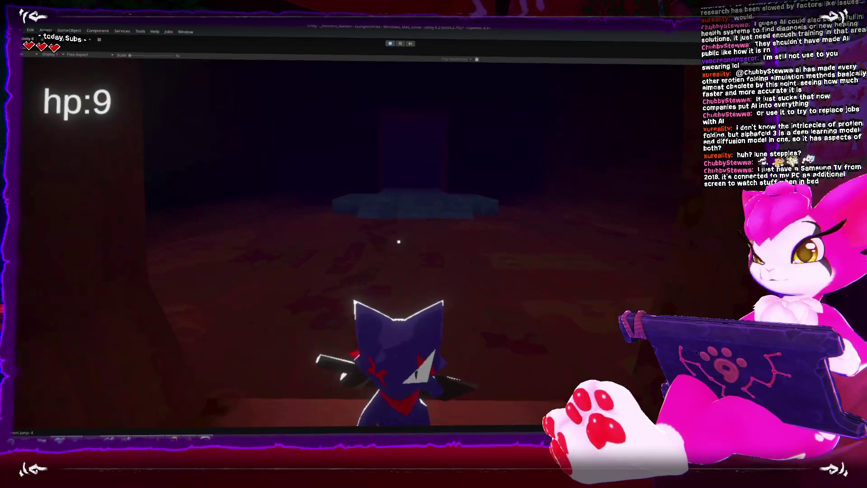
key(space)
key(w)
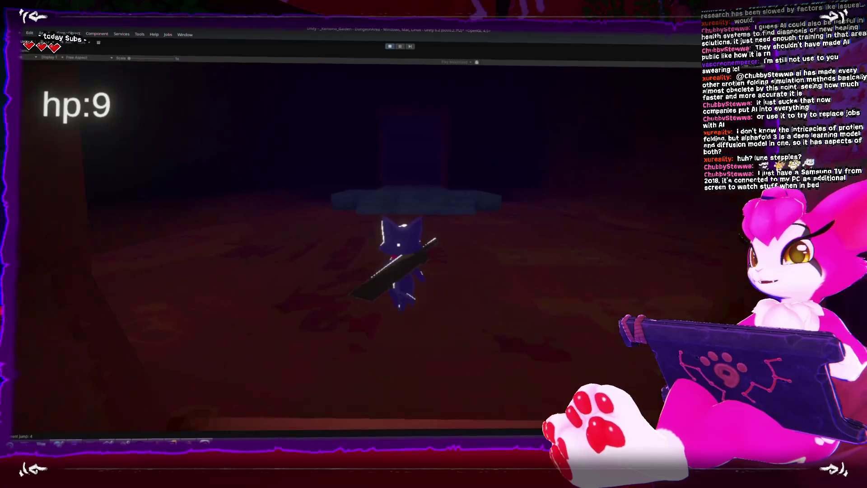
key(space)
Run the character back and forth between the blue platform and the red floor.
key(s)
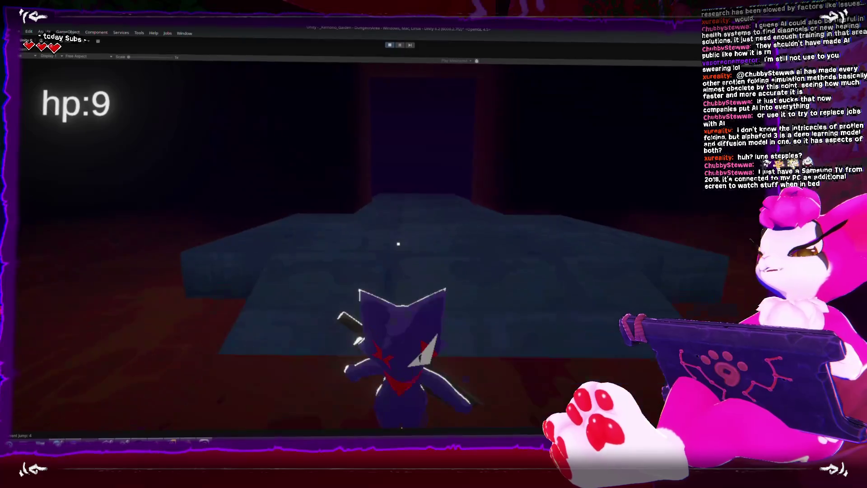
key(w)
key(w)
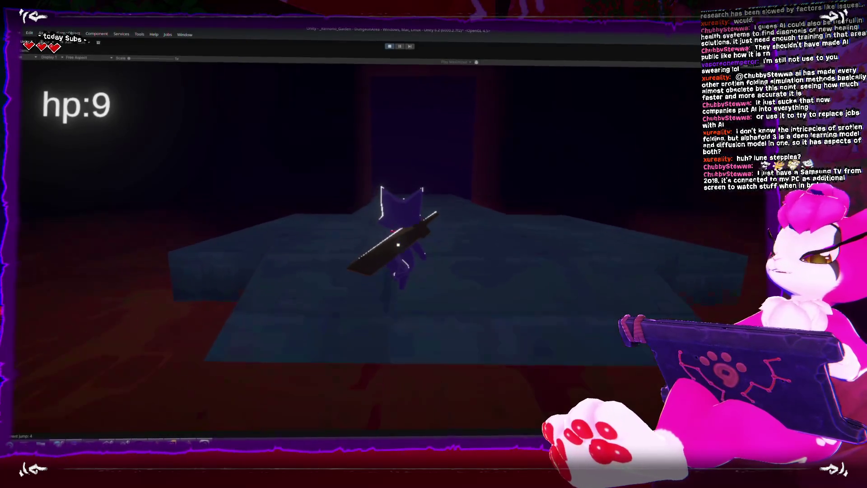
key(s)
key(w)
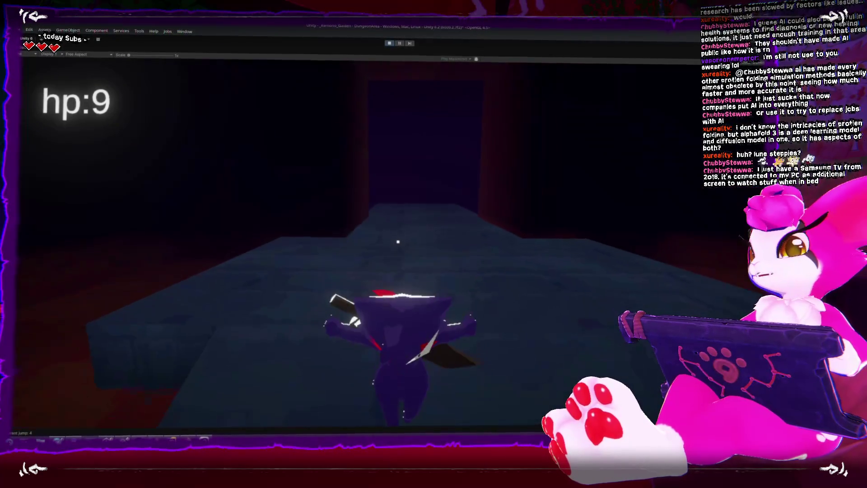
key(s)
key(w)
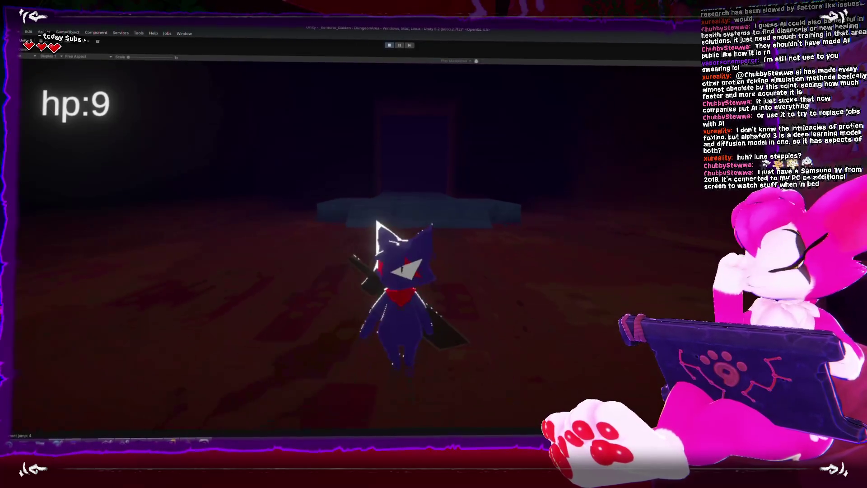
key(w)
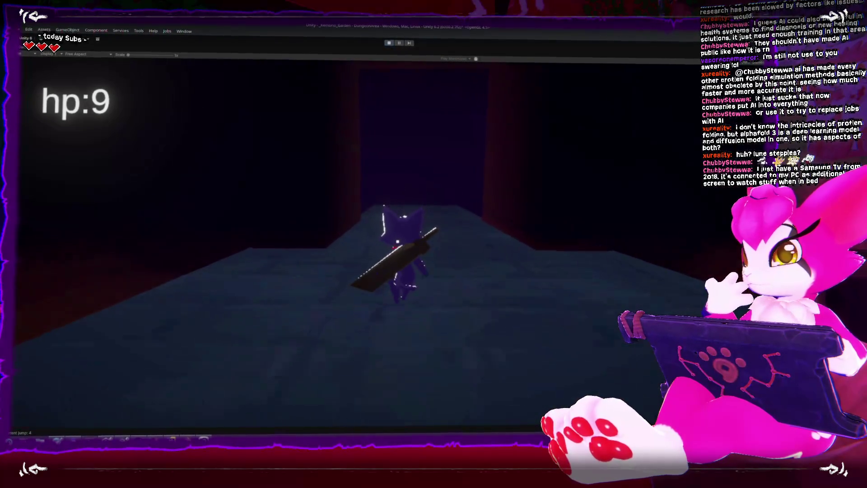
key(s)
key(s)
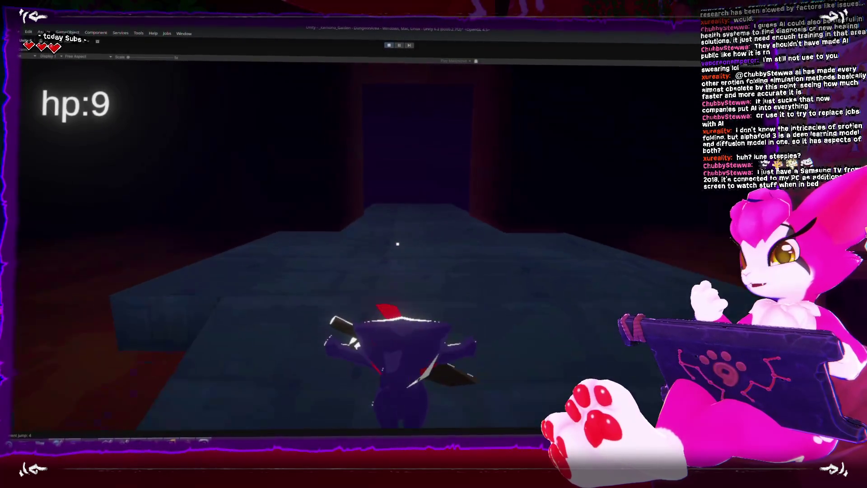
key(s)
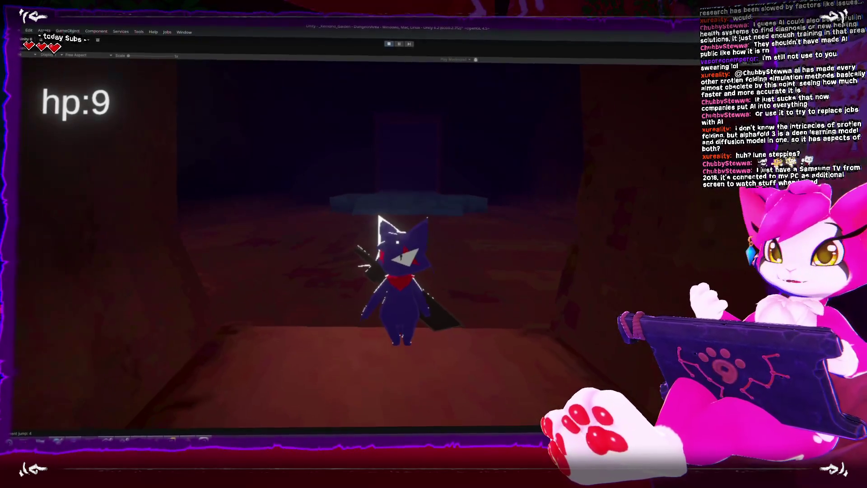
Walk the character back and forth across the blue platform and along the narrow walkway.
key(w)
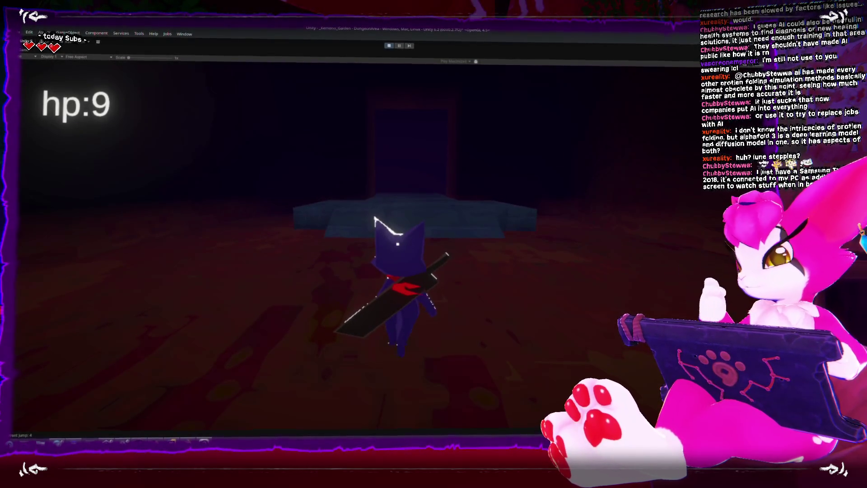
key(w)
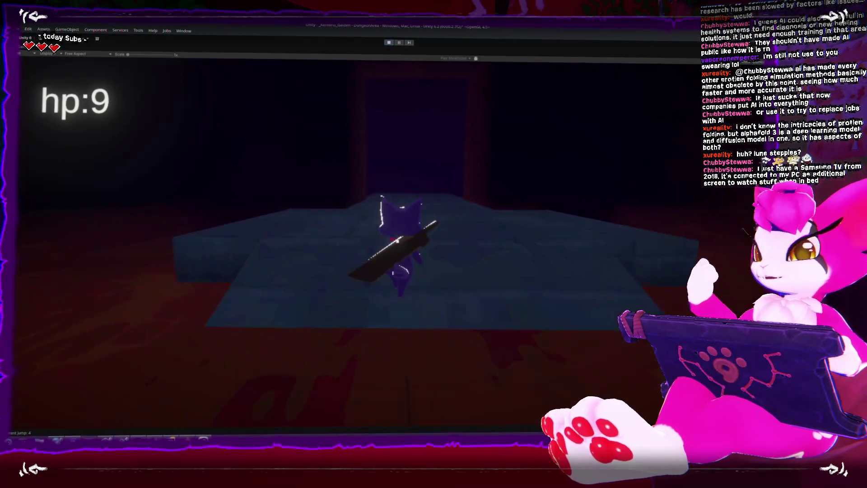
key(s)
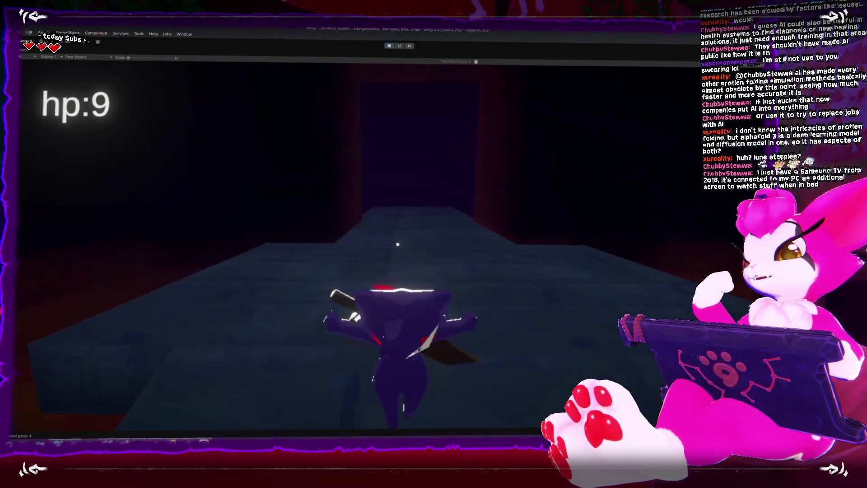
key(s)
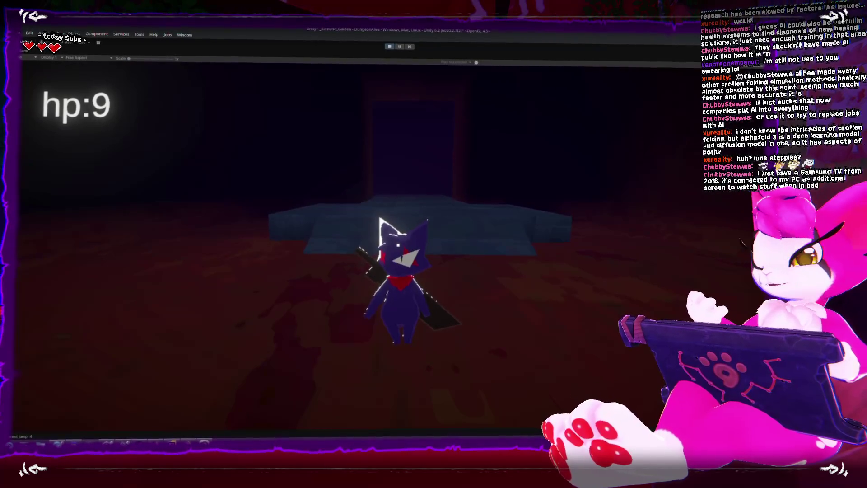
key(w)
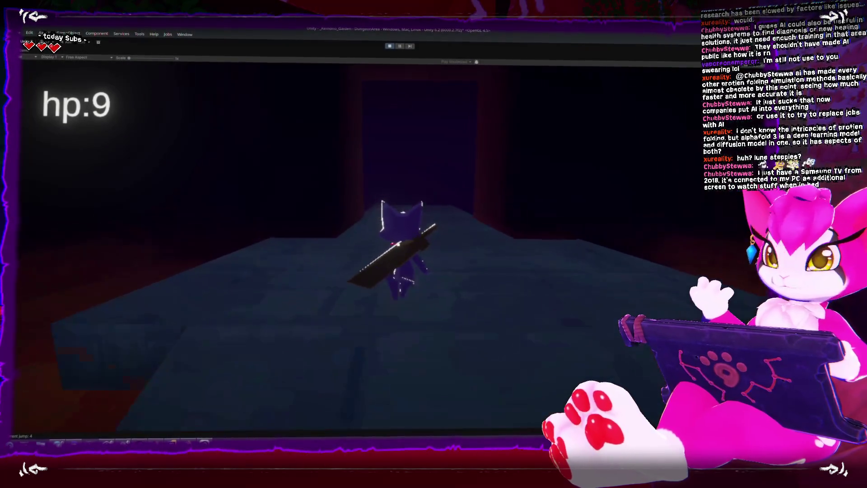
key(w)
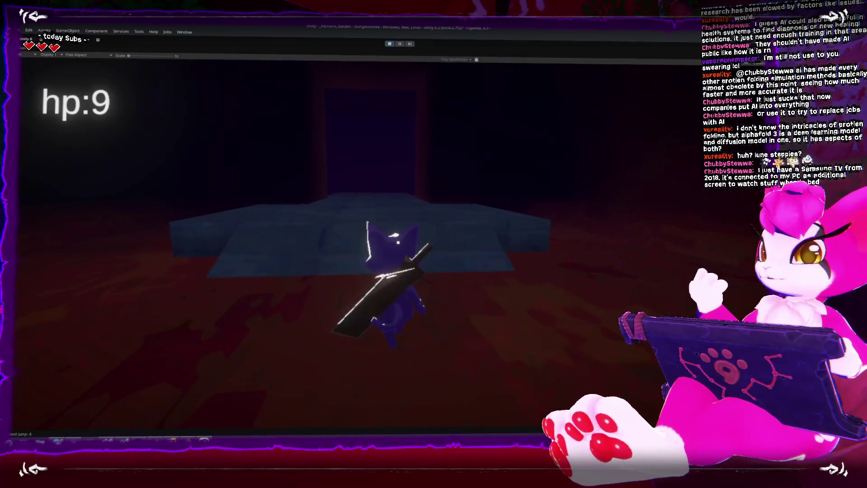
key(w)
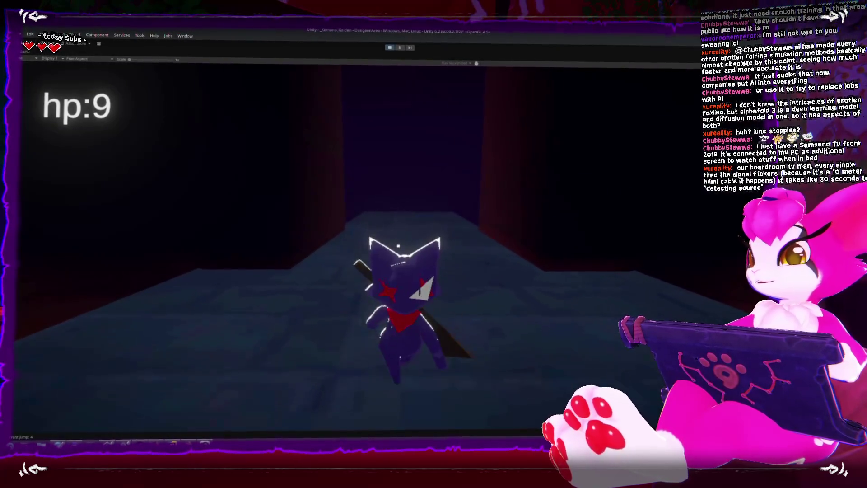
key(w)
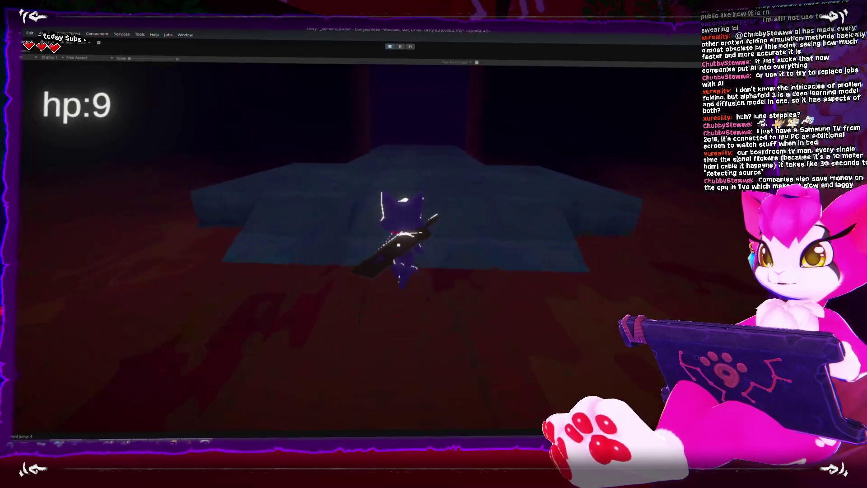
key(w)
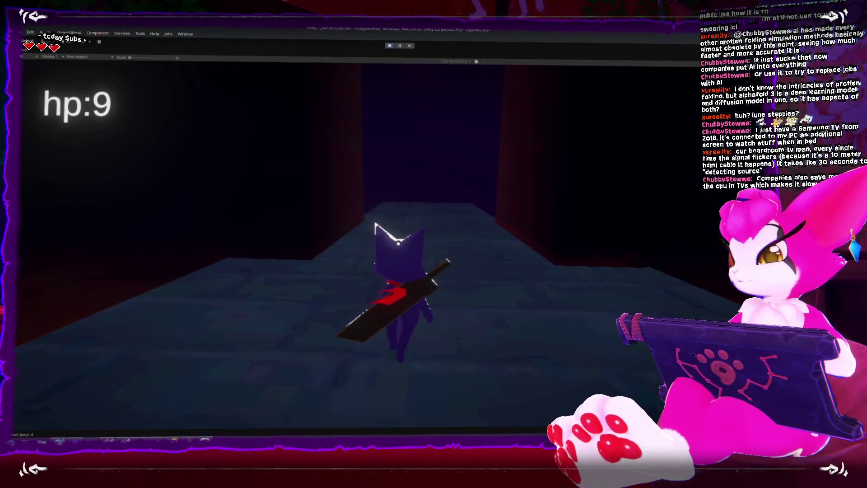
Run to the raised stone platform, climbing on and off it onto the red floor.
key(s)
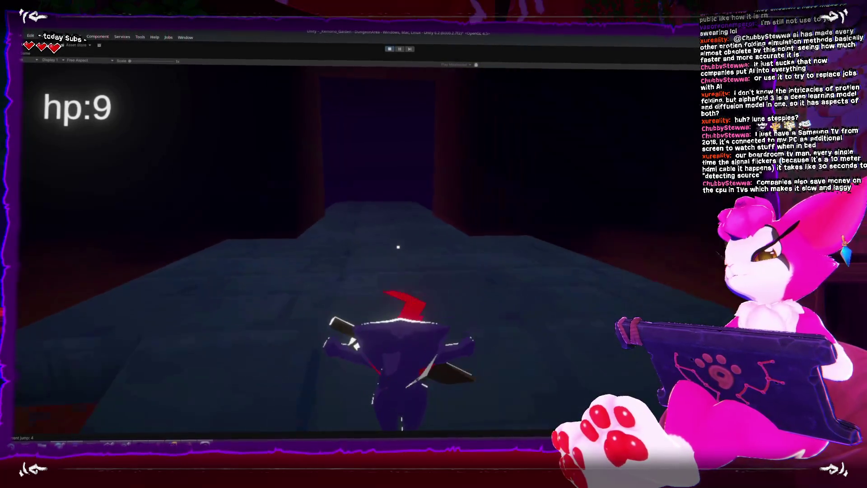
key(w)
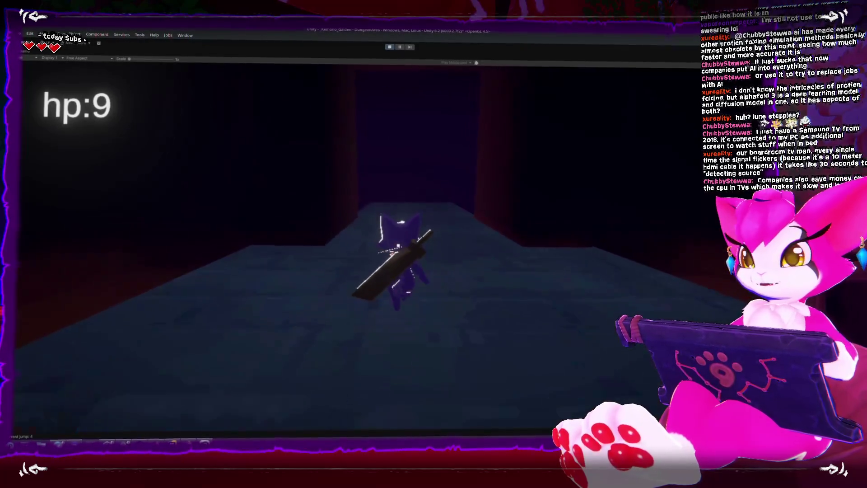
key(s)
key(w)
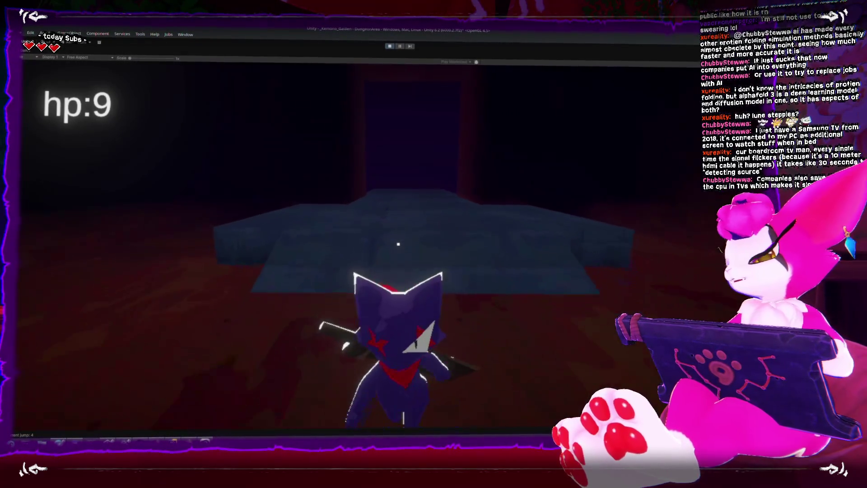
key(s)
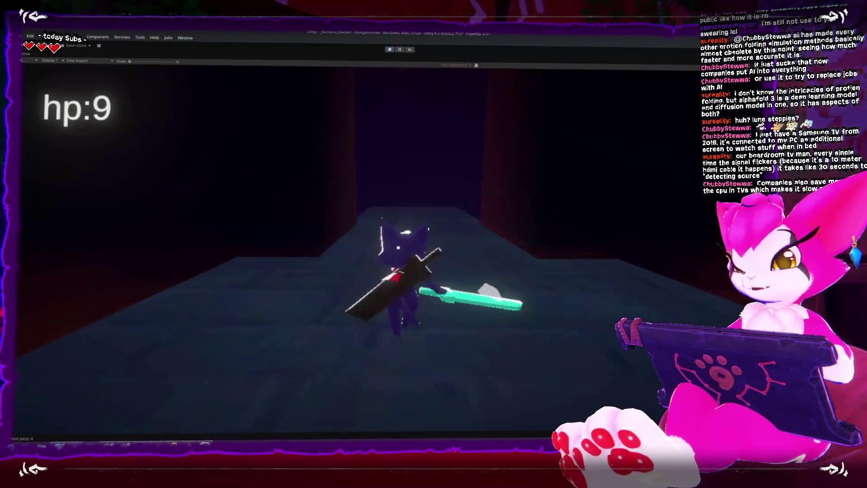
key(w)
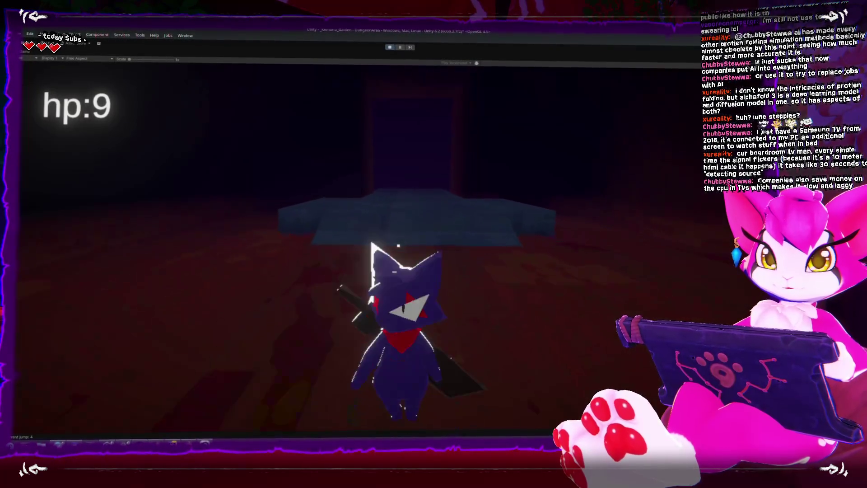
key(w)
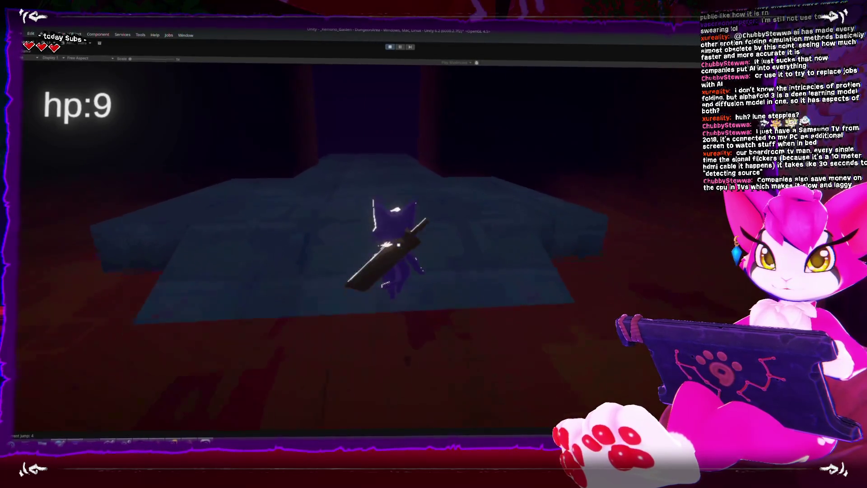
key(s)
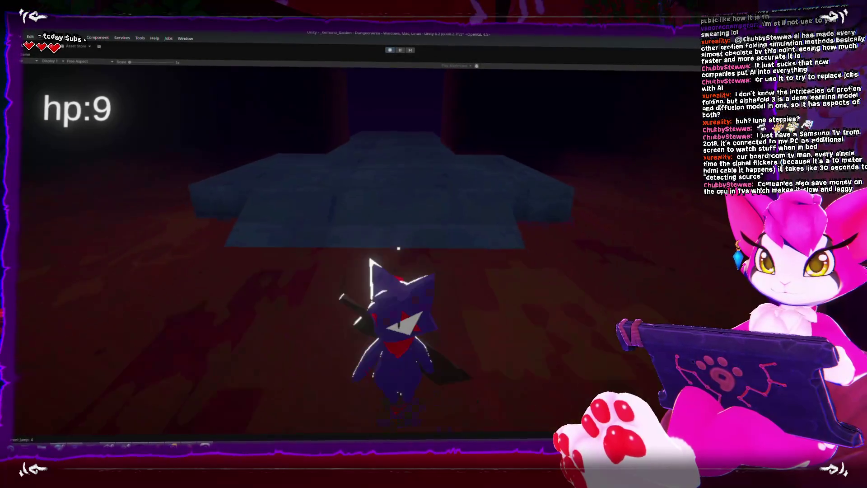
key(w)
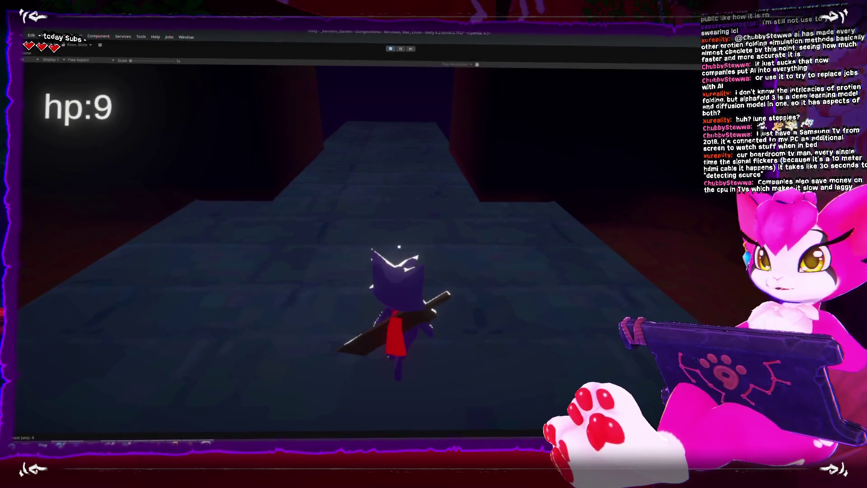
Run along the corridor to the blue platform, then restore the editor layout and switch to Clip Studio Paint.
key(s)
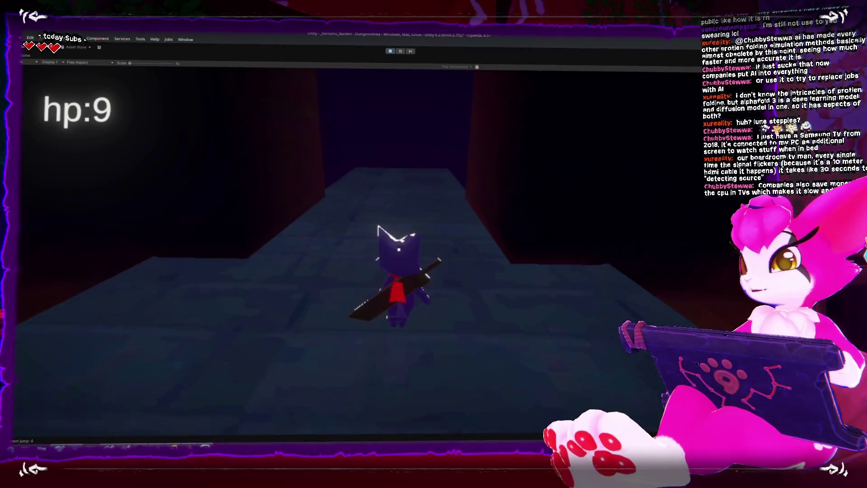
key(w)
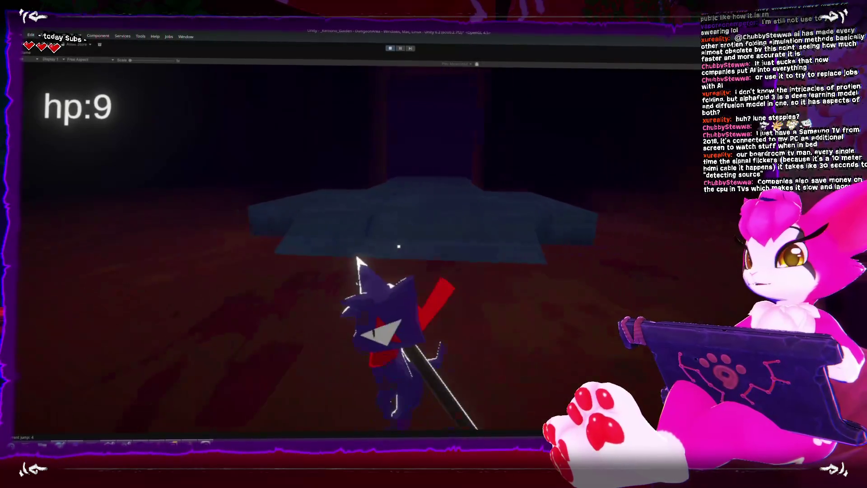
key(s)
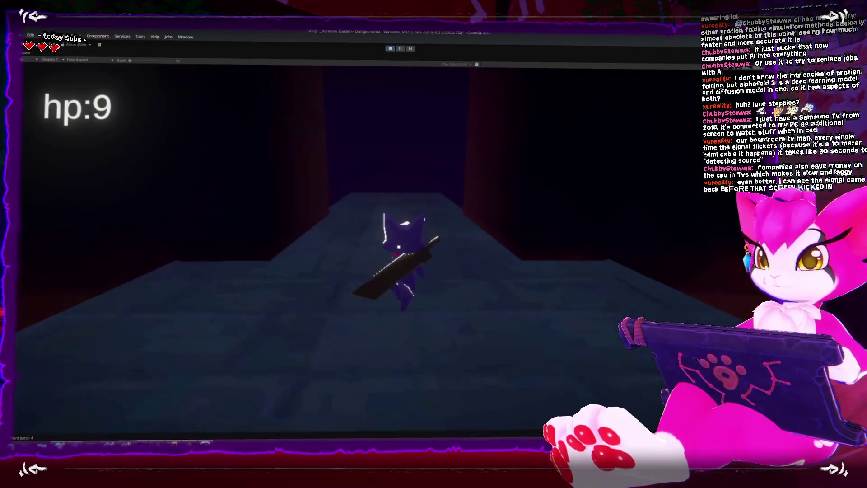
key(s)
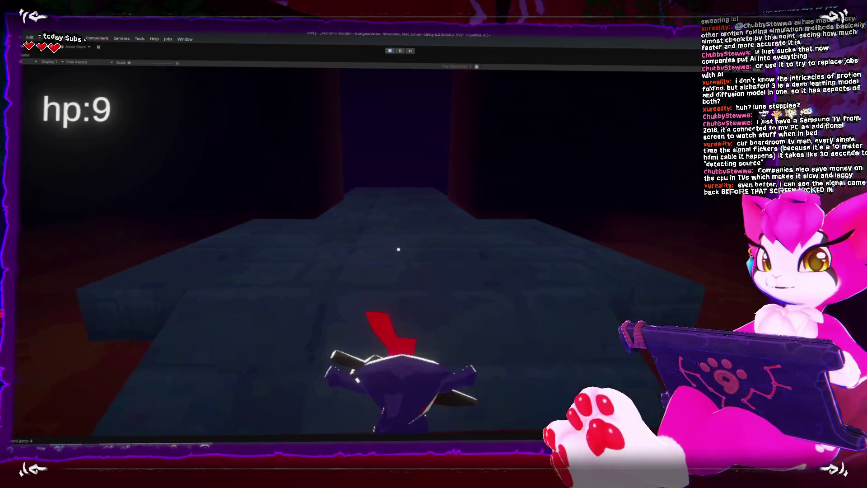
key(w)
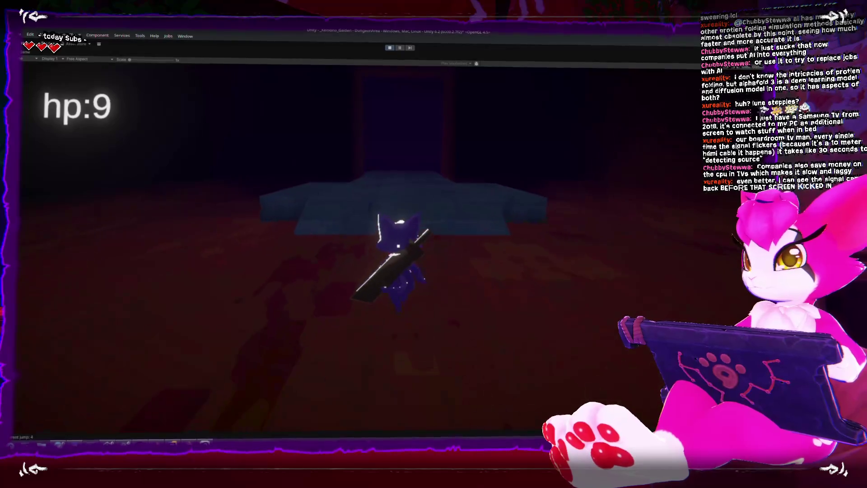
key(s)
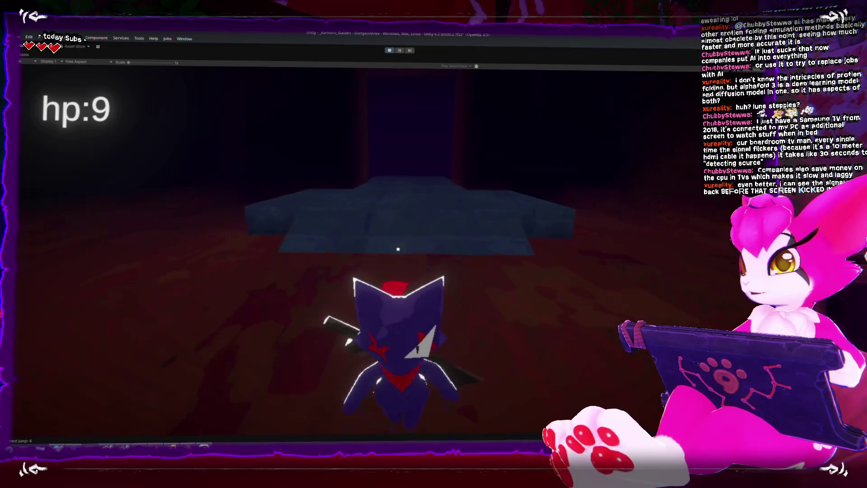
key(w)
key(w)
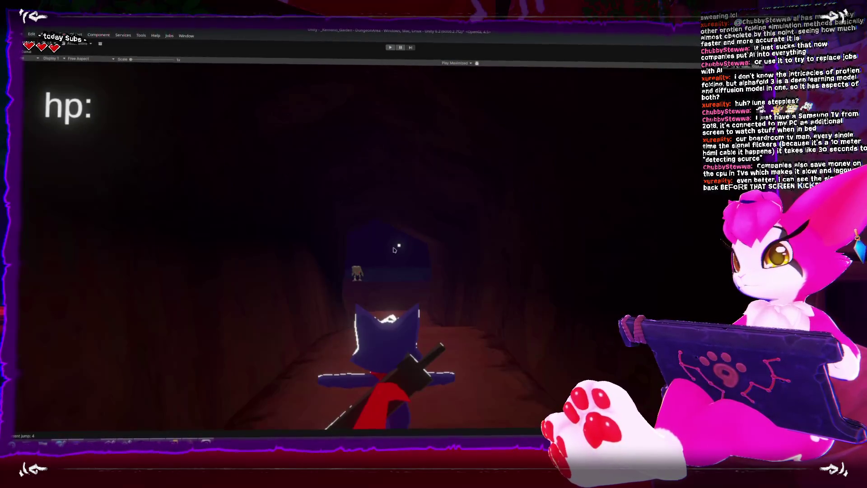
key(shift+space)
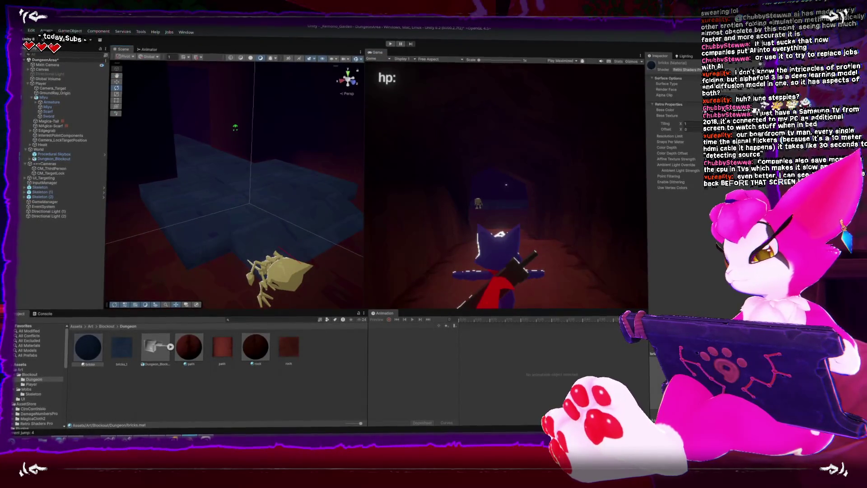
key(alt+Tab)
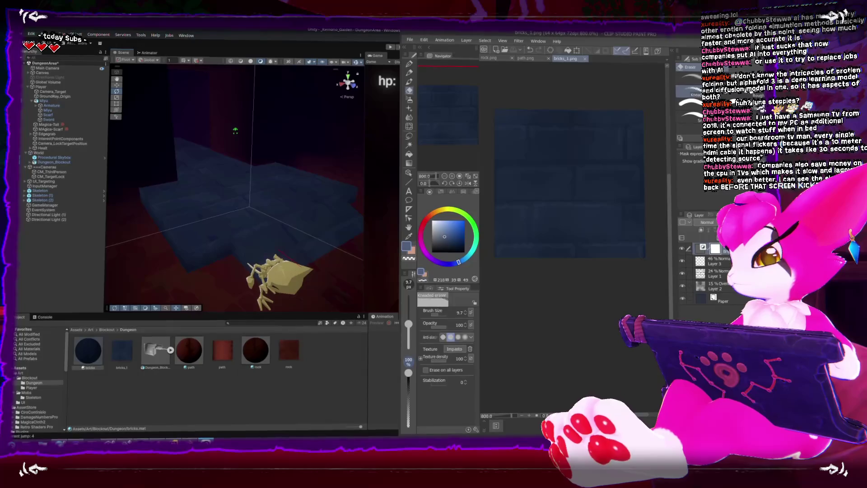
Darken the bricks to saturation 77 and luminosity -45, and set Layer 4 opacity to 42%.
key(u)
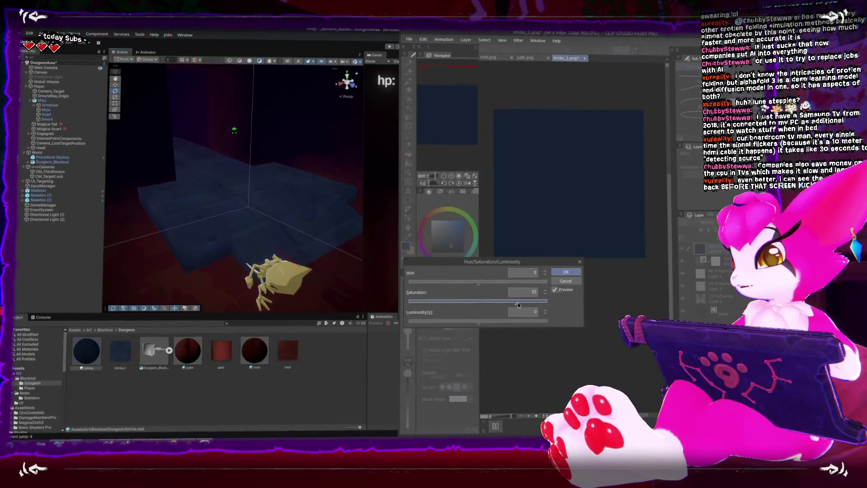
drag(538, 300, 532, 300)
drag(478, 321, 447, 324)
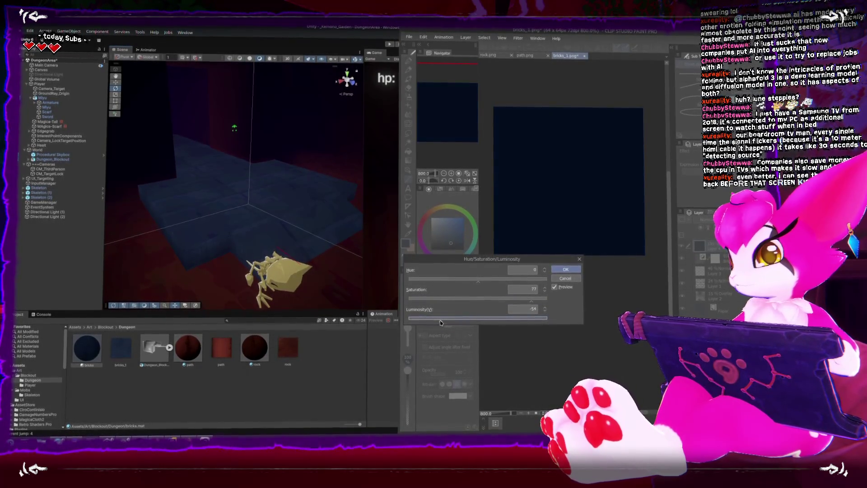
click(565, 269)
drag(741, 222, 729, 222)
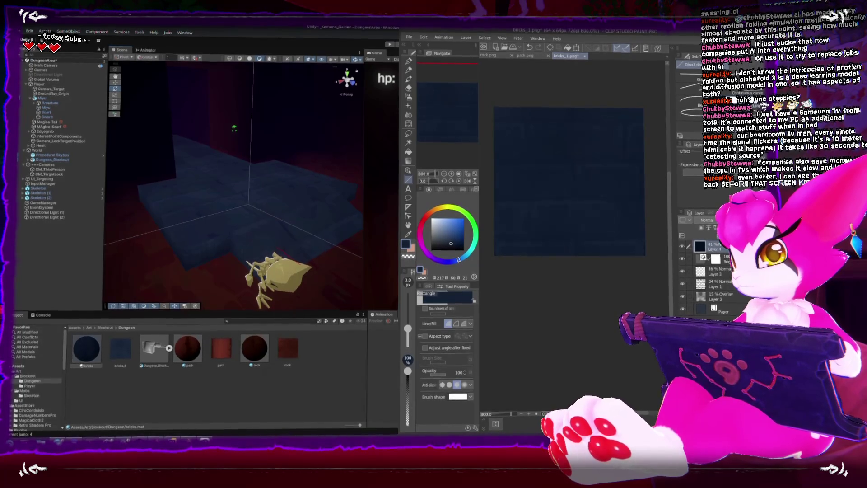
Save the texture over bricks_1.png and orbit Unity's scene to view the updated floor.
key(ctrl+shift+s)
double_click(420, 51)
click(386, 238)
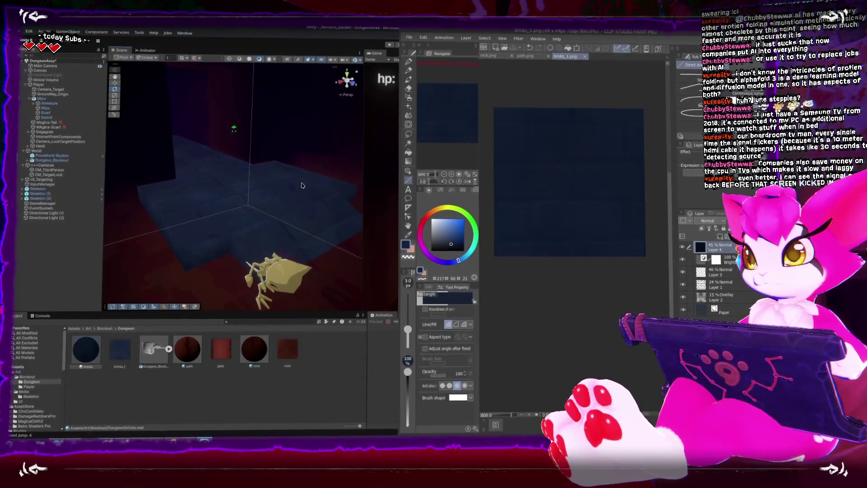
key(alt+Tab)
mouse_move(302, 193)
mouse_down()
mouse_move(323, 202)
mouse_move(283, 197)
mouse_move(271, 212)
mouse_up()
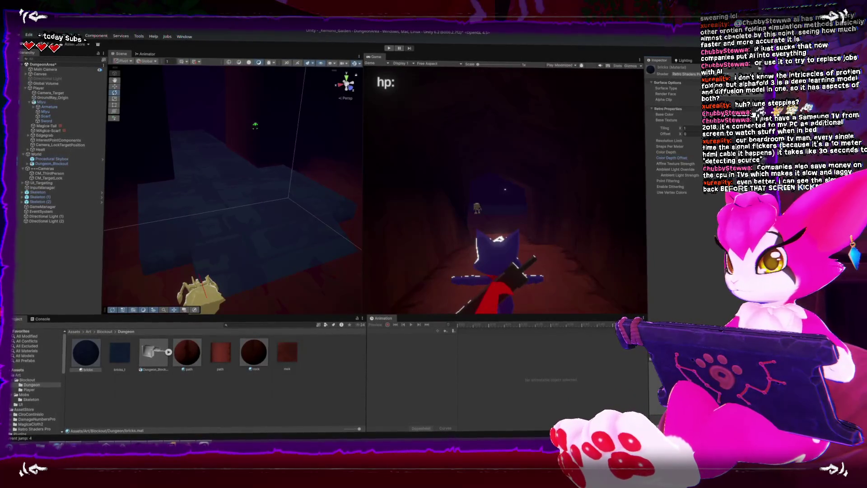
Pan across the Unity level to inspect the darker bricks, then bring Blender to the front.
mouse_move(262, 286)
mouse_down()
mouse_move(269, 252)
mouse_move(288, 227)
mouse_move(243, 227)
mouse_move(252, 236)
mouse_up()
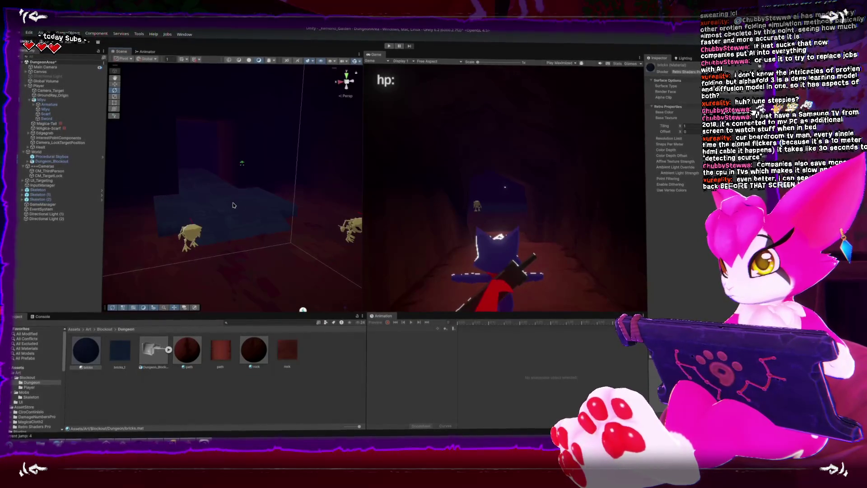
key(q)
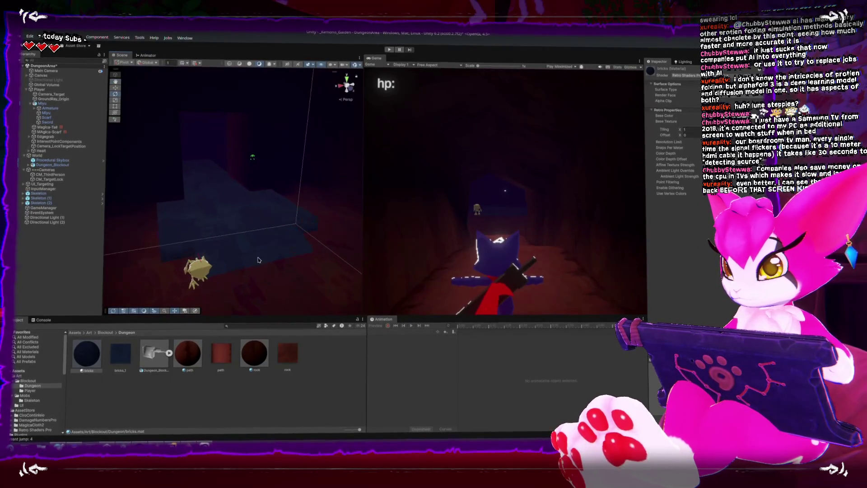
click(189, 444)
scroll(430, 149, down, 4)
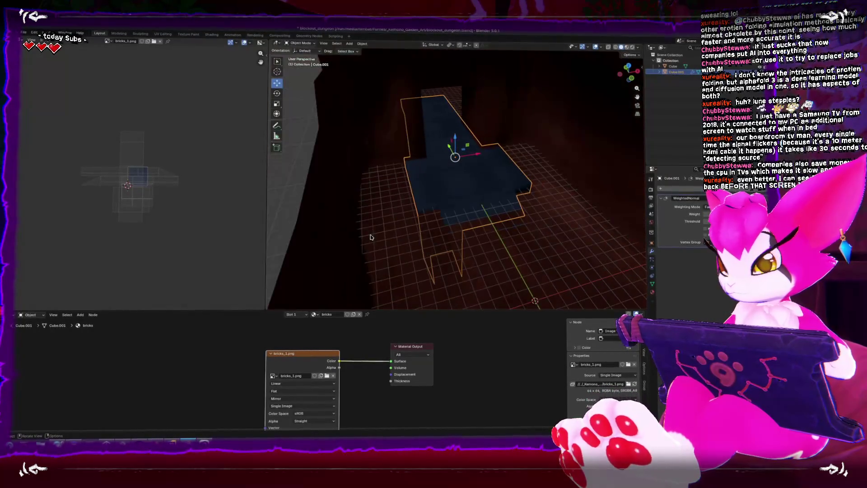
Add a cube and move it along Y and X onto the dungeon mesh.
key(shift+a)
mouse_move(352, 242)
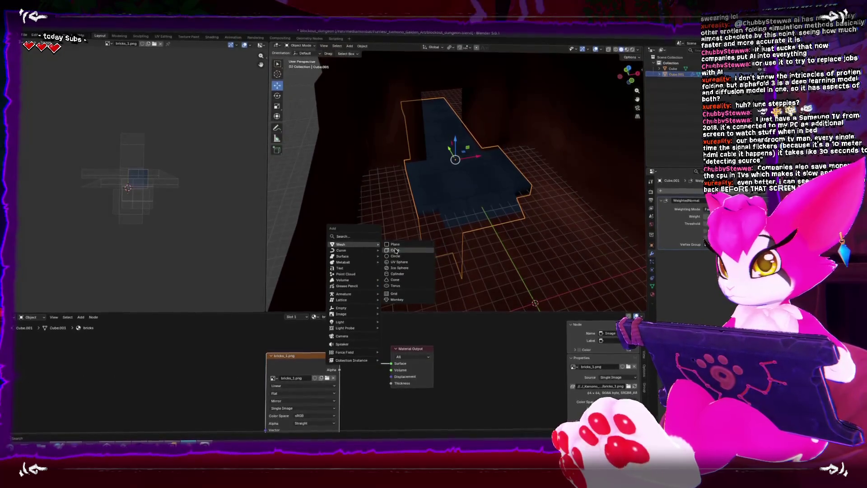
click(394, 249)
key(g)
key(y)
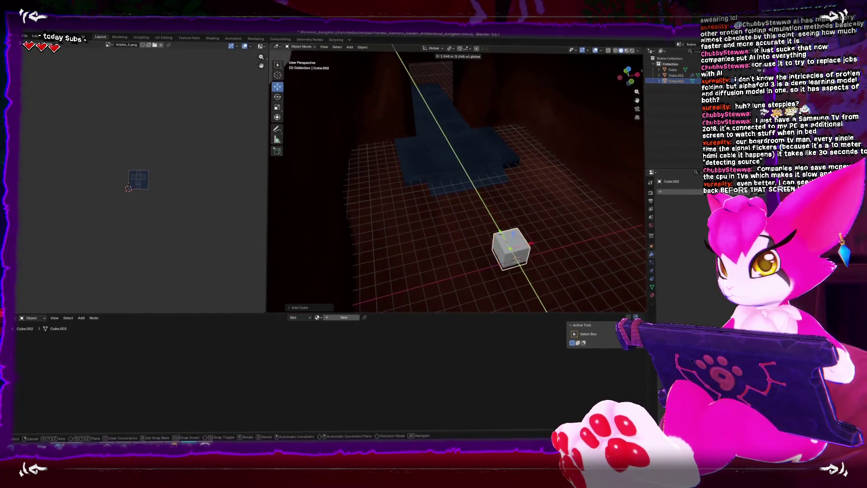
click(462, 135)
key(g)
key(x)
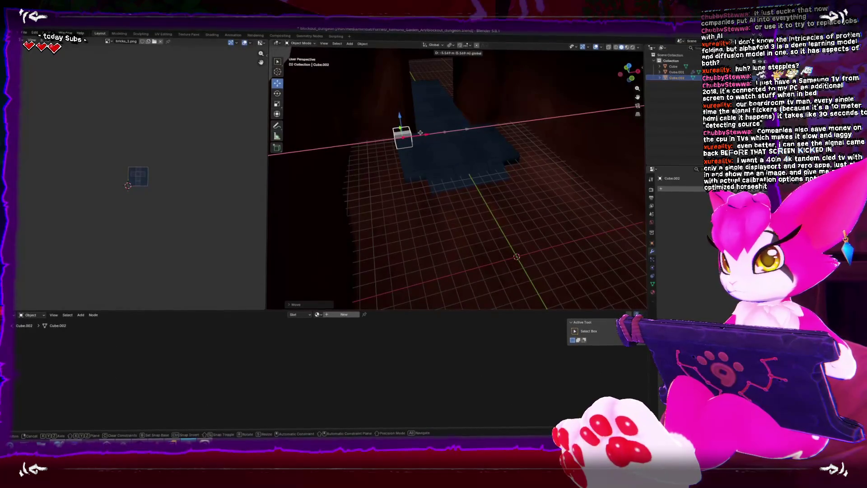
click(417, 134)
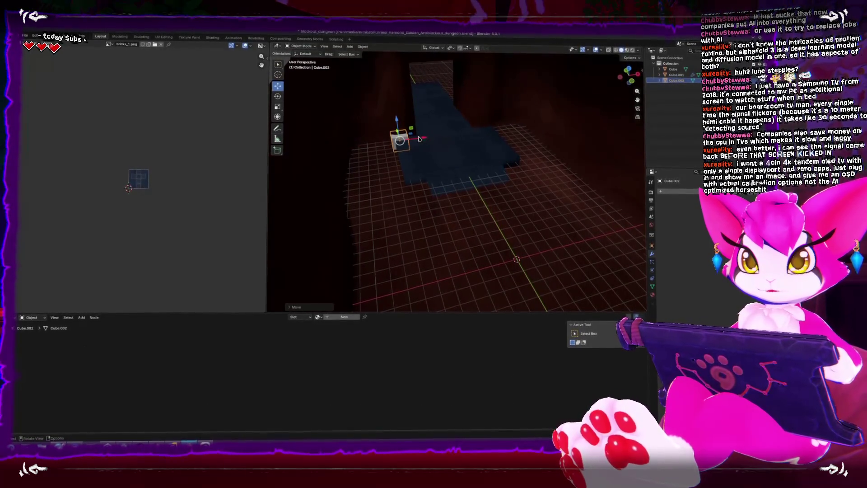
Frame the cube, enter Edit Mode, and switch the viewport to solid shading.
key(KP_Decimal)
scroll(488, 172, down, 5)
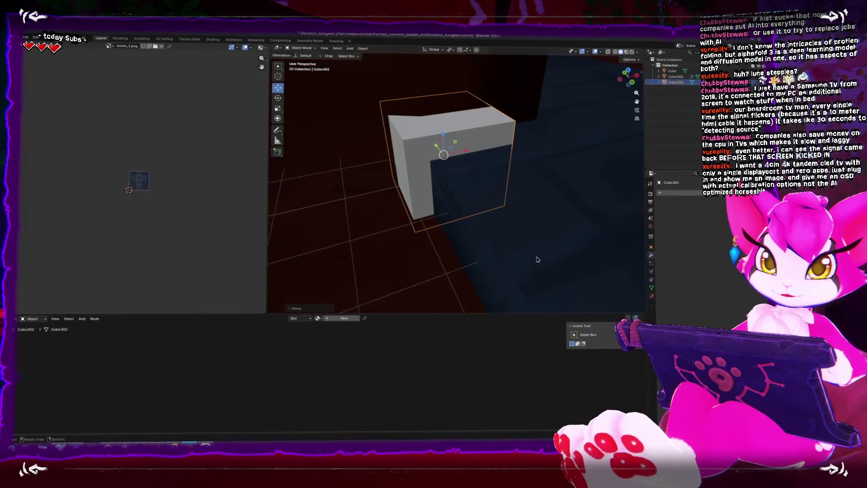
scroll(461, 233, down, 6)
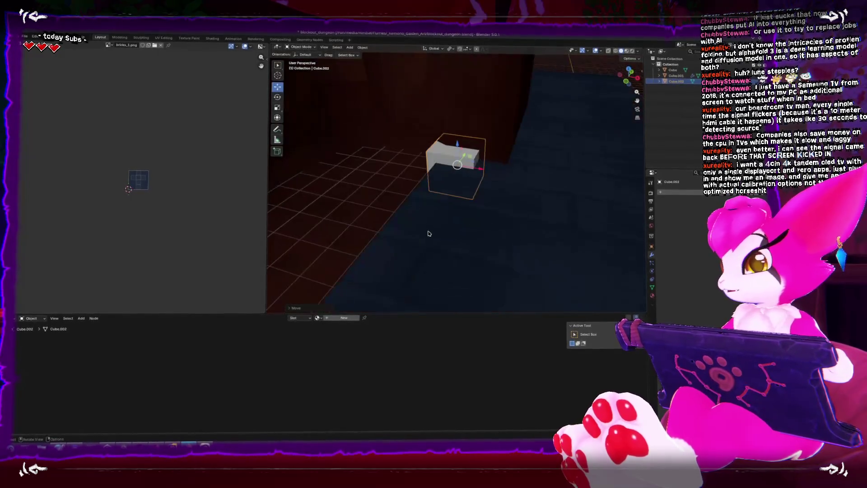
key(Tab)
key(space)
key(z)
click(498, 200)
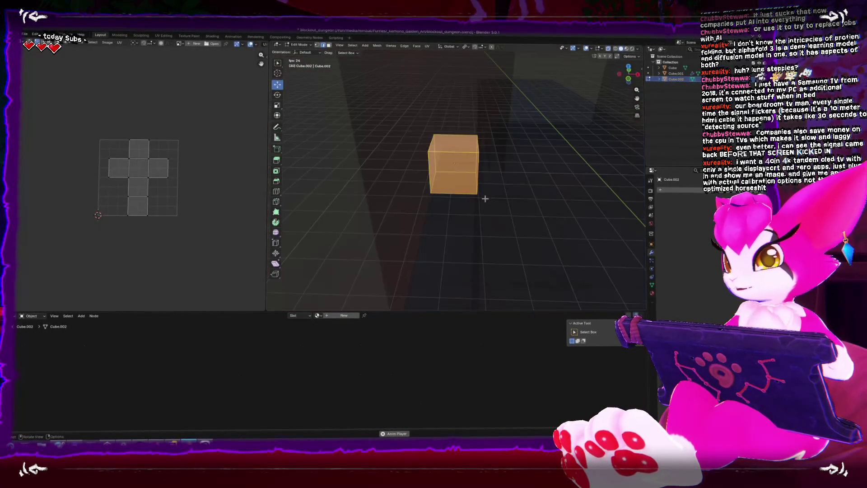
Nudge the cube slightly along X in Object Mode.
key(shift+space)
key(s)
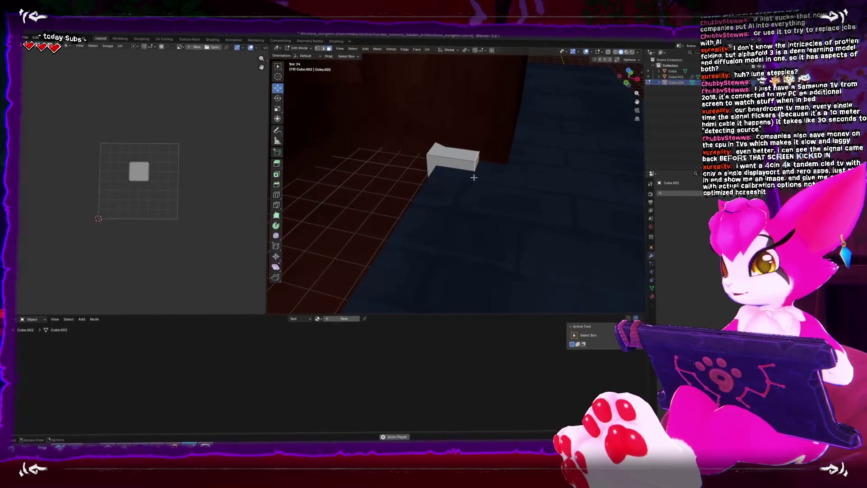
key(a)
key(space)
key(shift+space)
key(Escape)
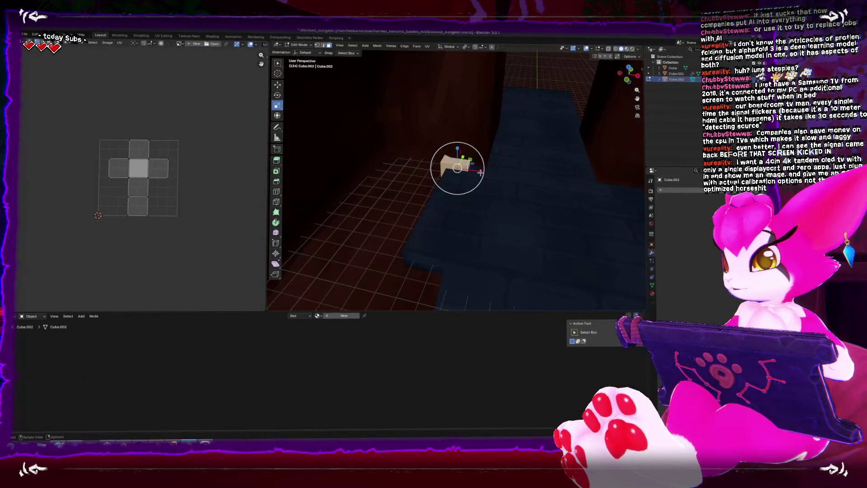
key(Tab)
drag(470, 177, 476, 175)
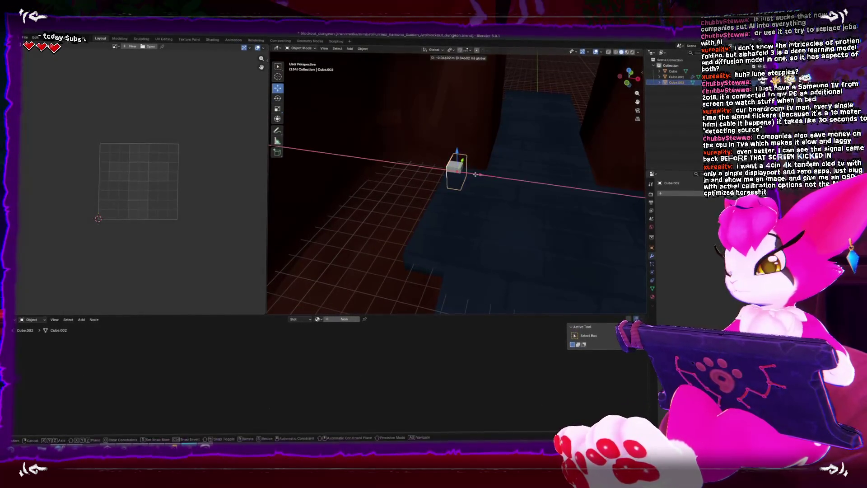
click(470, 174)
Extrude one end face of the cube and stretch it along Y into a long bar.
key(Tab)
key(KP_Decimal)
key(alt+z)
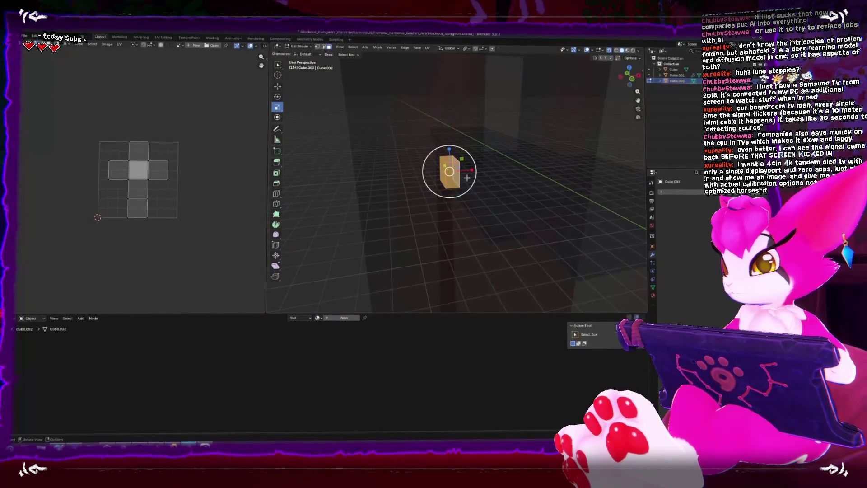
key(alt+z)
click(466, 178)
key(e)
click(454, 172)
key(shift+space)
key(g)
key(g)
key(y)
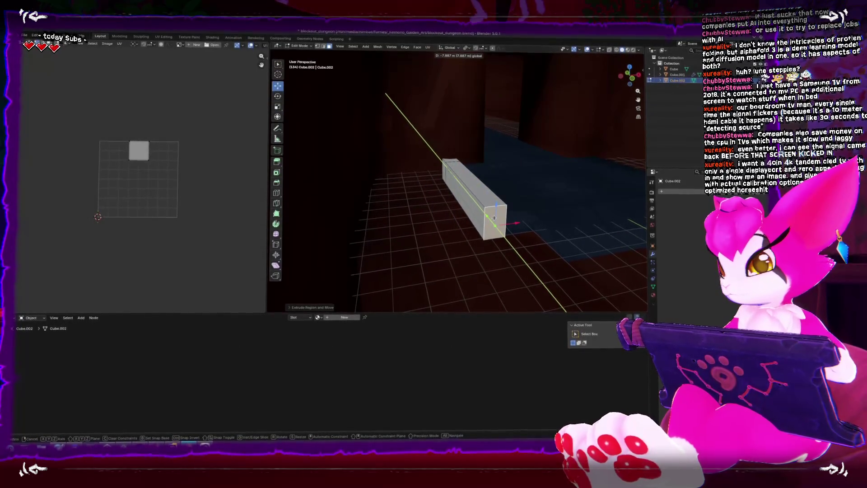
click(495, 218)
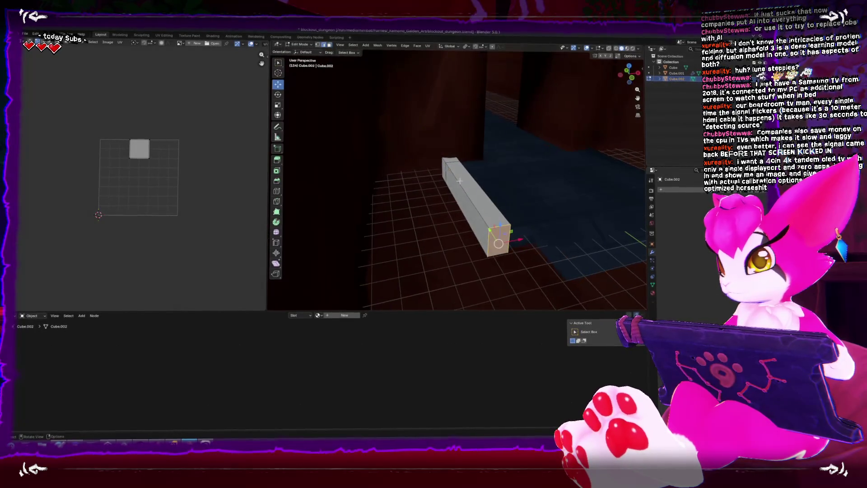
Raise a top face near the bar's far end to about 0.34 m and leave Edit Mode.
click(446, 169)
key(x)
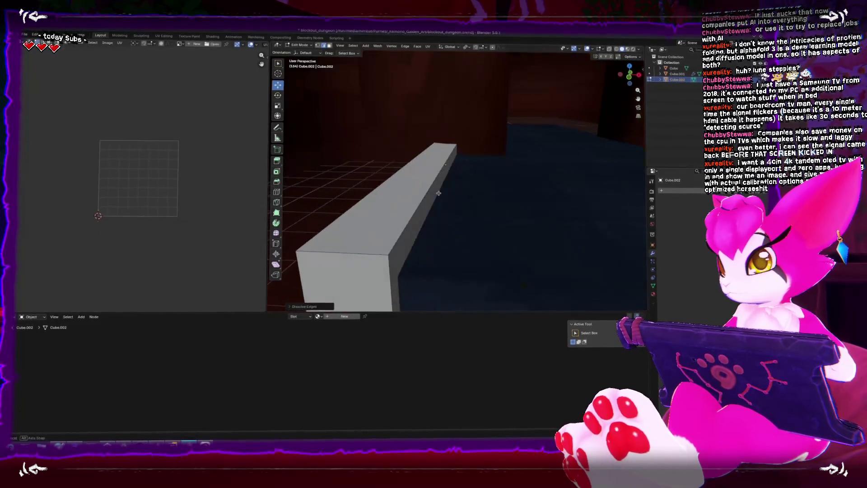
click(419, 173)
mouse_move(431, 139)
mouse_down()
mouse_move(437, 180)
mouse_move(474, 178)
mouse_move(400, 185)
mouse_up()
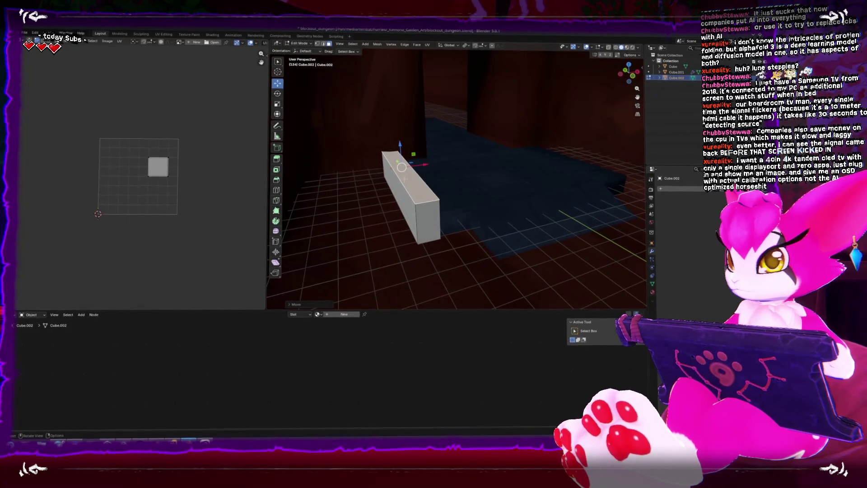
key(Tab)
scroll(391, 209, down, 5)
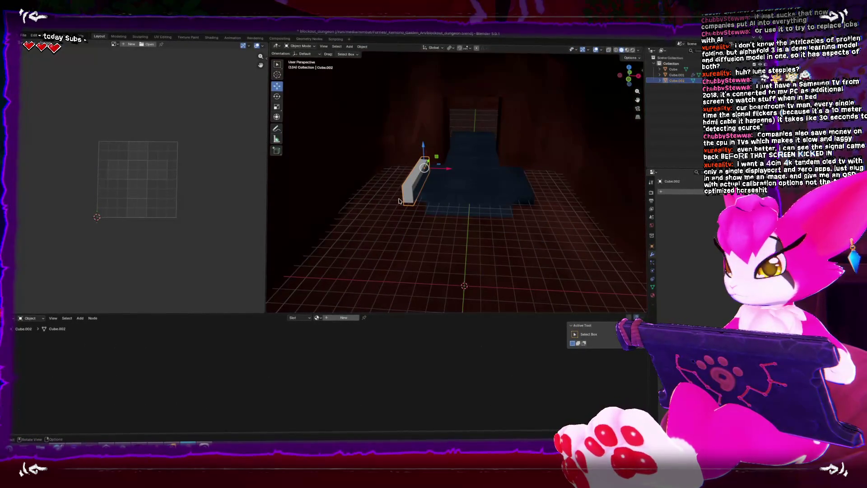
Add a loop cut to the bar and extrude a face near its end individually.
scroll(398, 200, up, 4)
mouse_move(399, 200)
mouse_down()
mouse_move(415, 199)
mouse_move(402, 188)
mouse_move(424, 178)
mouse_up()
key(Tab)
key(ctrl+r)
click(474, 156)
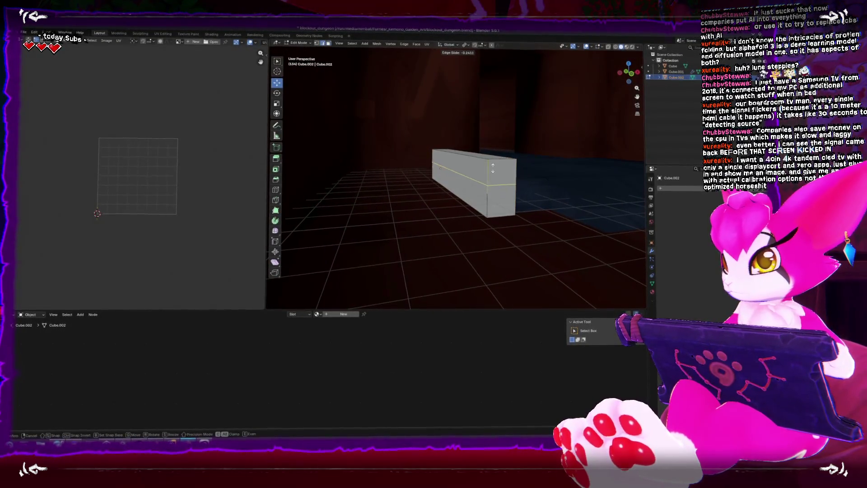
click(486, 168)
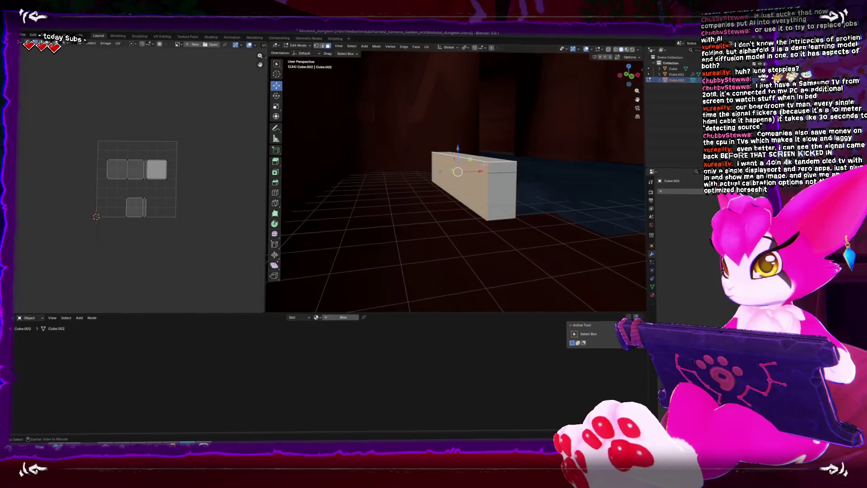
drag(486, 168, 479, 161)
drag(424, 72, 403, 68)
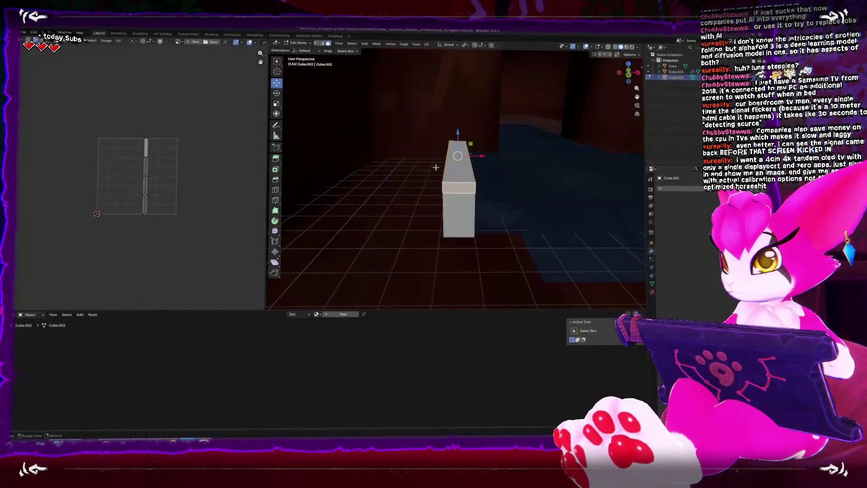
click(415, 43)
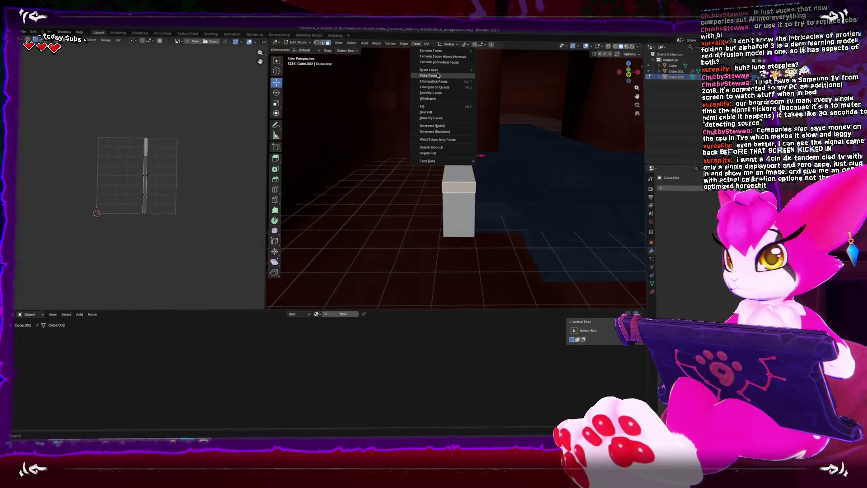
click(442, 56)
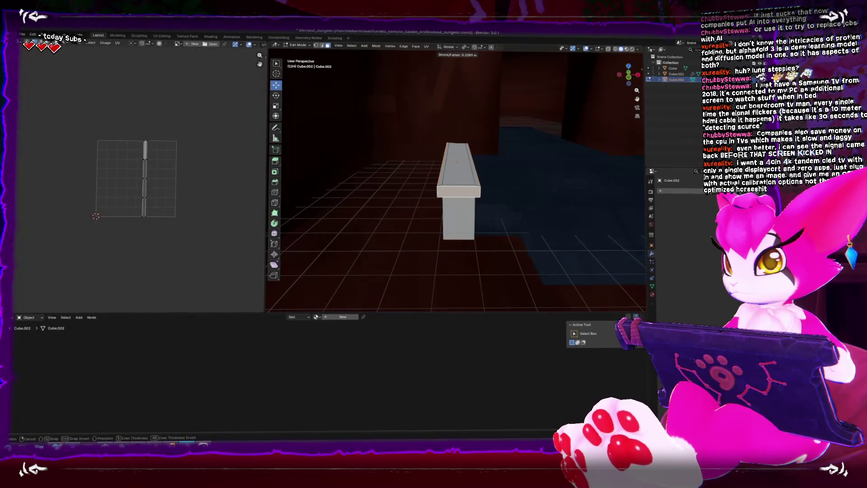
key(Tab)
Add a Weighted Normal modifier to the bar and tweak its shading smoothness.
drag(434, 66, 479, 162)
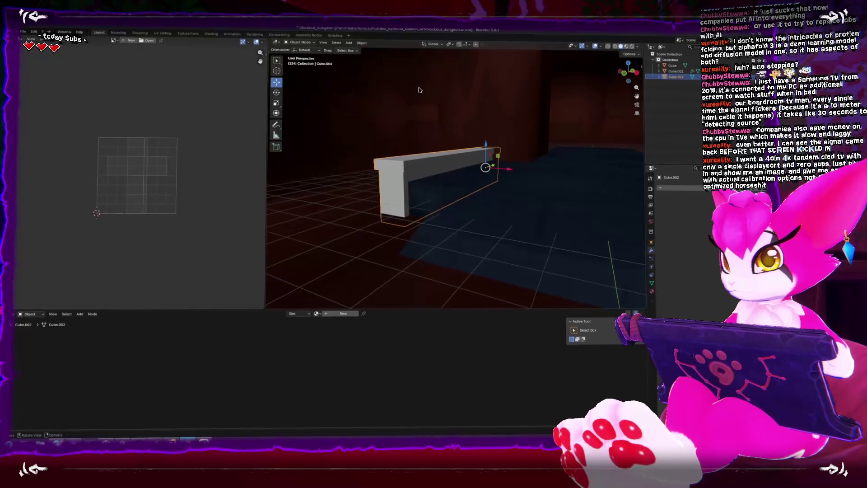
right_click(438, 156)
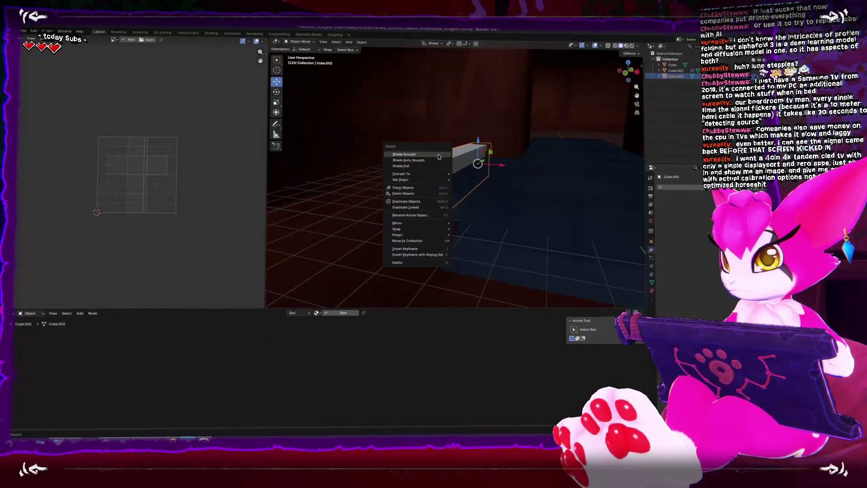
click(688, 188)
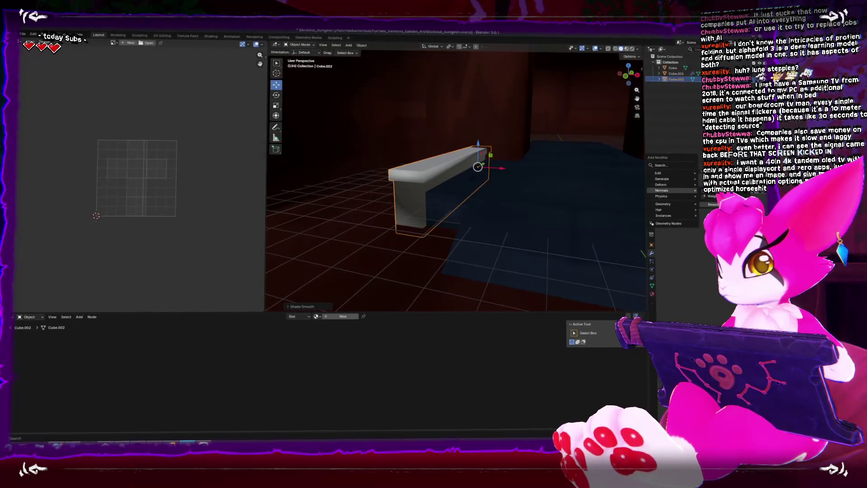
drag(707, 212, 719, 212)
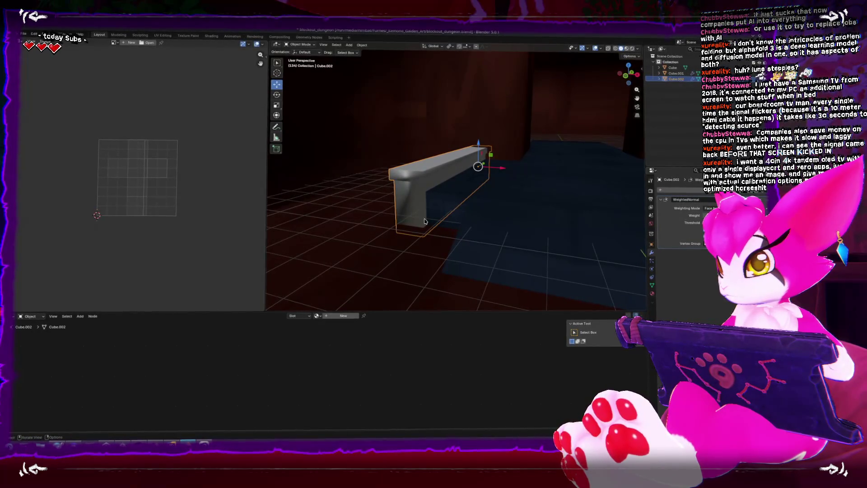
Add a lengthwise loop cut, try and cancel a bevel, then select the top face strip.
key(Tab)
key(ctrl+r)
click(547, 189)
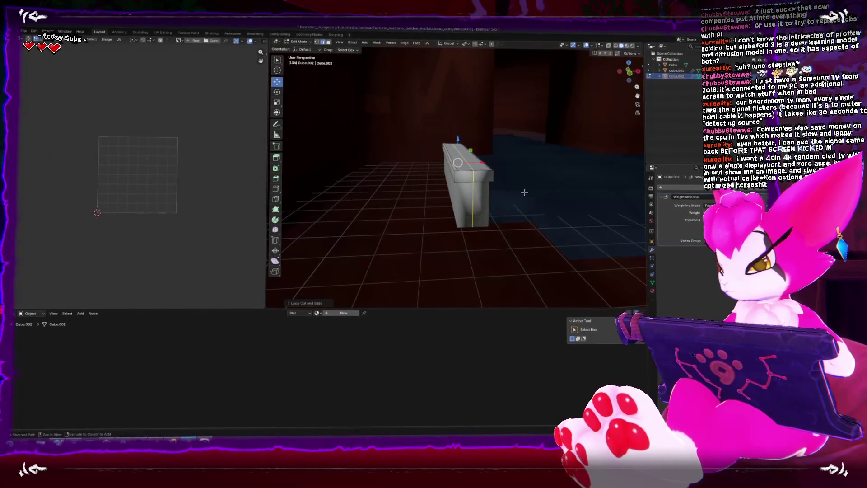
key(a)
key(ctrl+b)
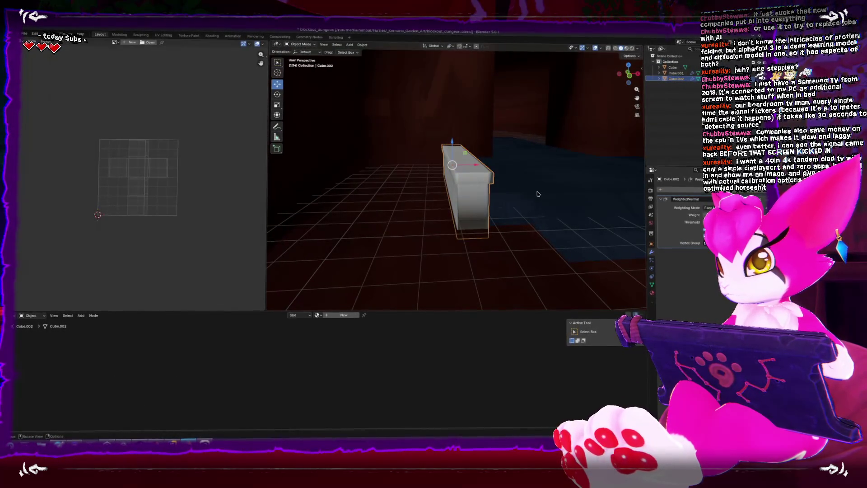
right_click(530, 190)
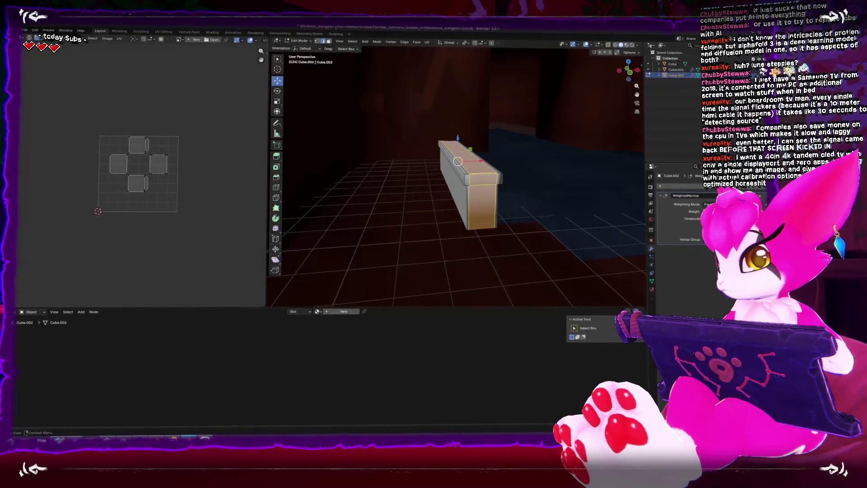
key(alt+a)
click(470, 160)
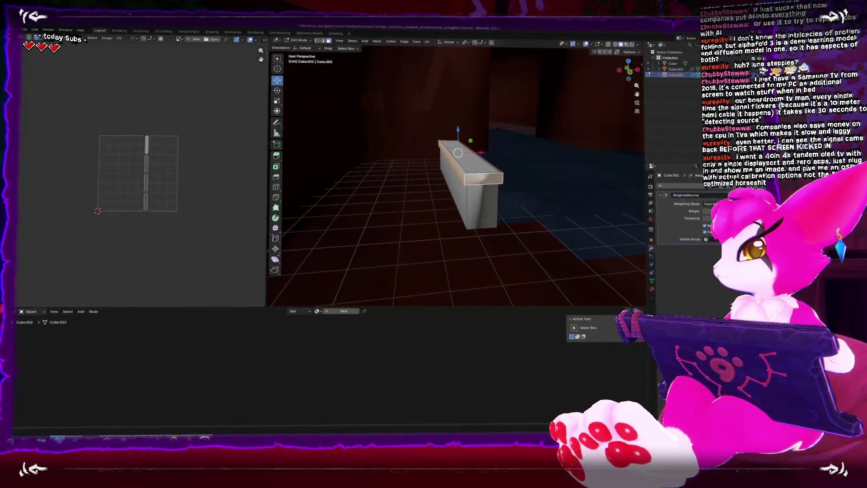
drag(519, 160, 488, 137)
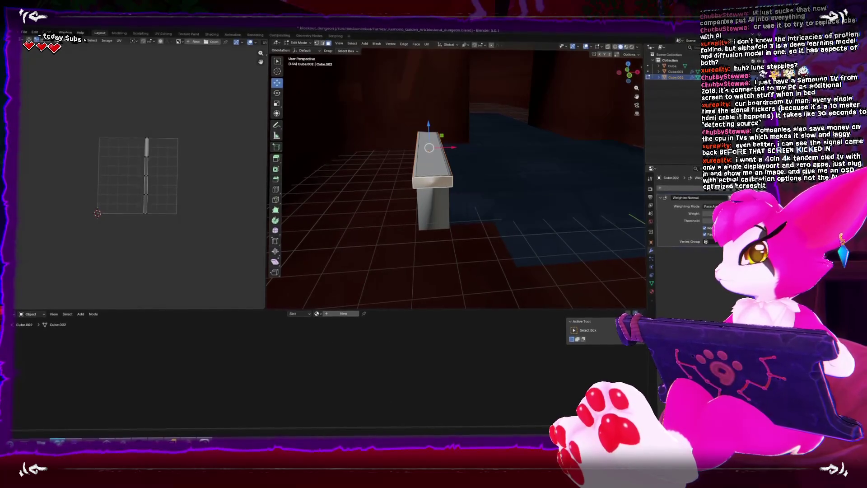
drag(520, 263, 478, 232)
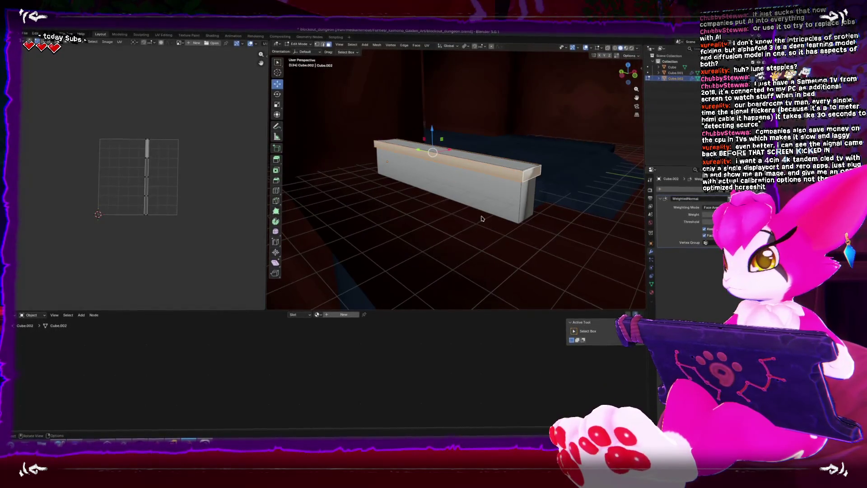
Undo the mesh edits and shade the beam smooth with a Smooth by Angle modifier.
key(ctrl+z)
key(ctrl+z)
key(ctrl+z)
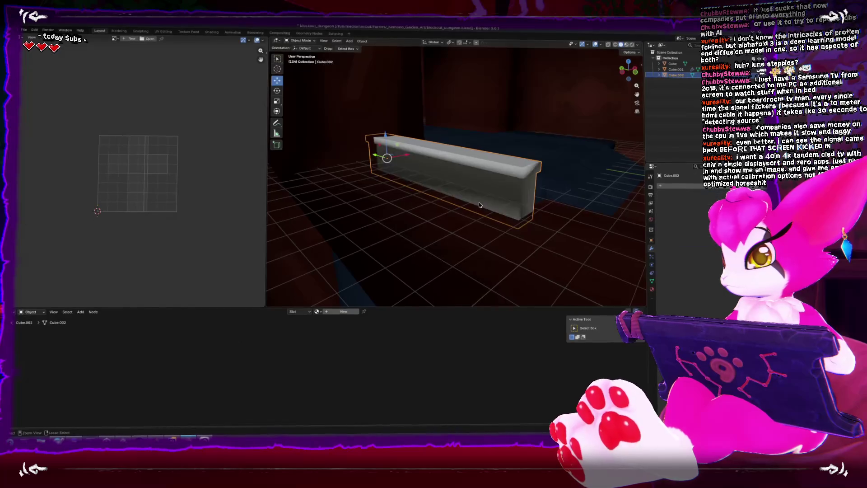
key(ctrl+z)
key(ctrl+z)
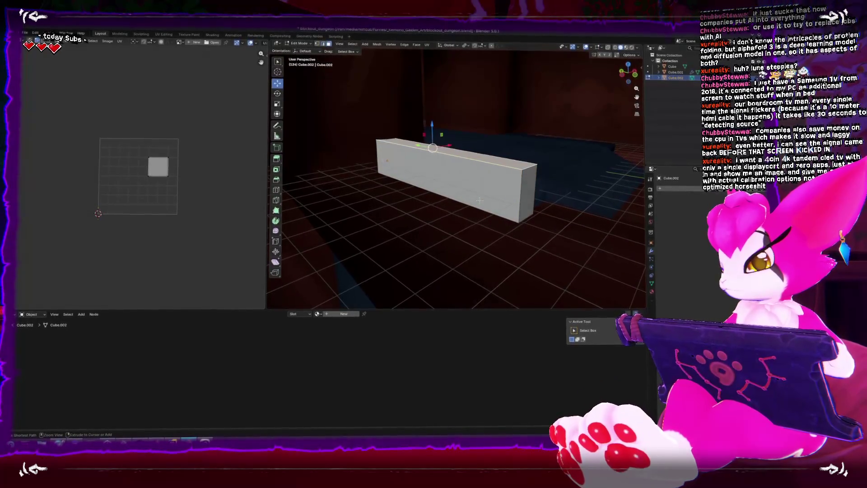
drag(480, 197, 464, 212)
right_click(464, 212)
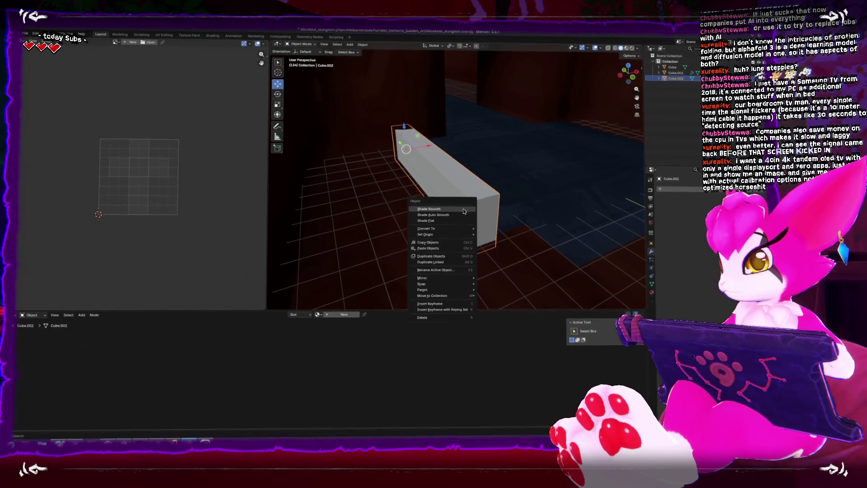
click(448, 209)
click(675, 190)
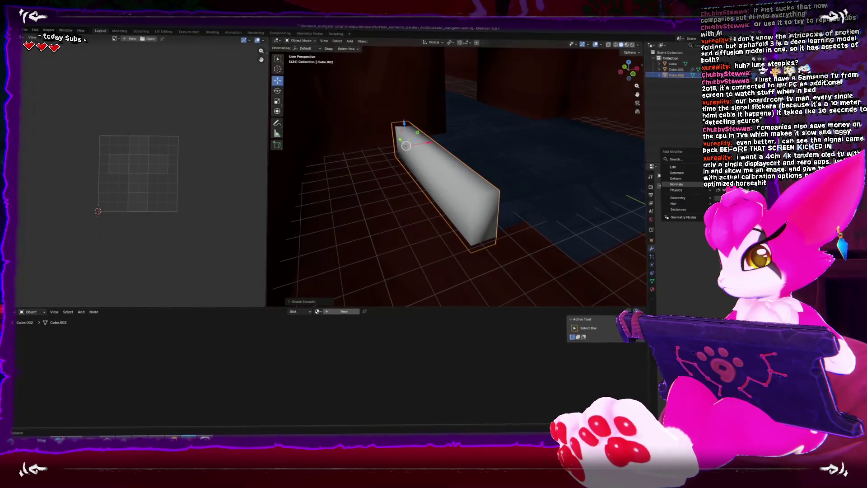
click(727, 197)
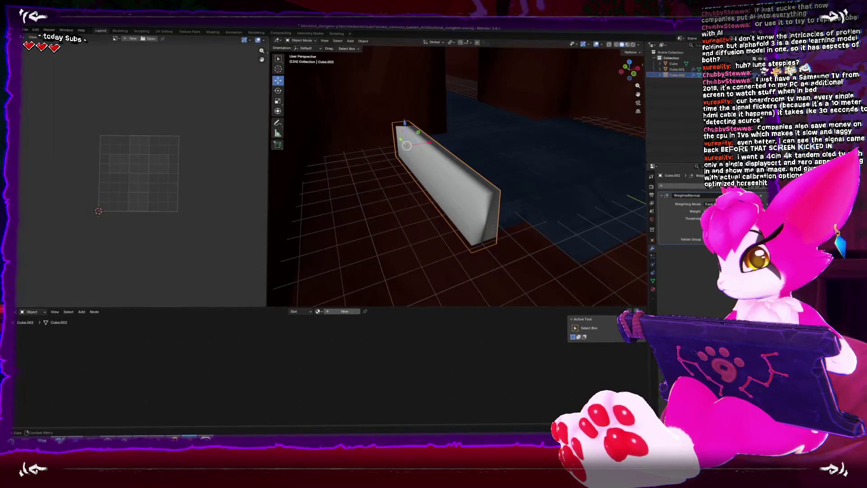
click(678, 186)
mouse_move(700, 192)
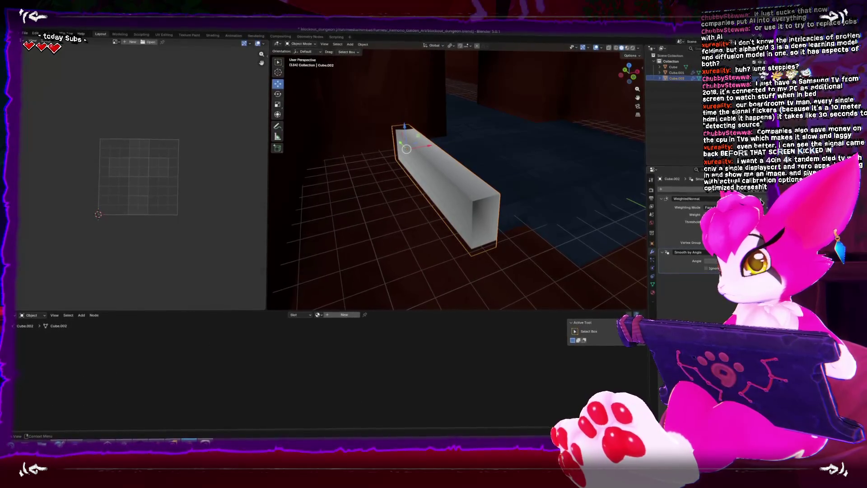
Turn the beam about 90° and move it to a new spot, then glance at Clip Studio Paint.
key(g)
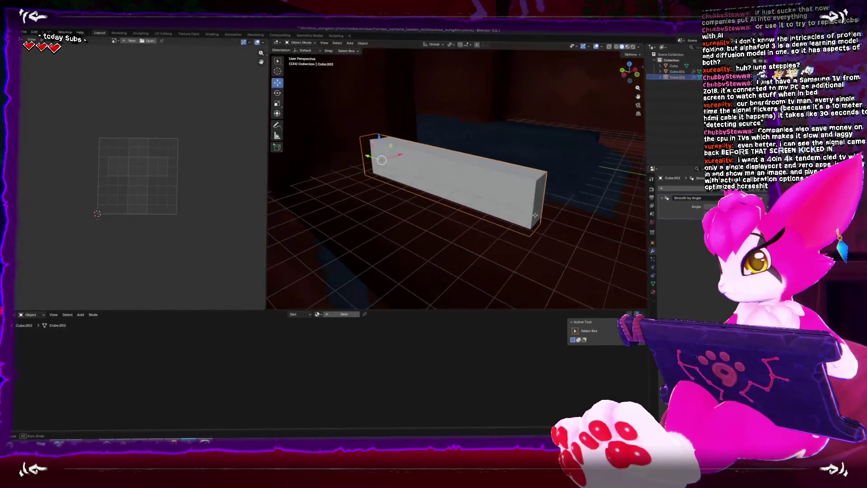
key(r)
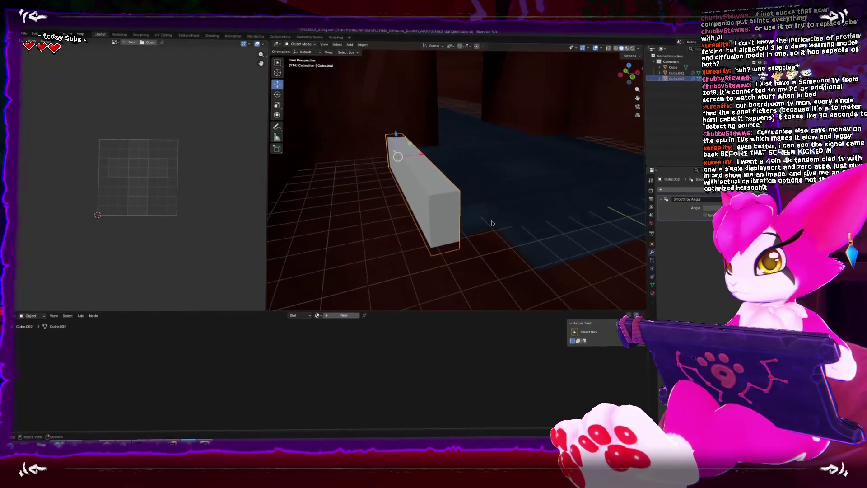
click(491, 228)
key(alt+Tab)
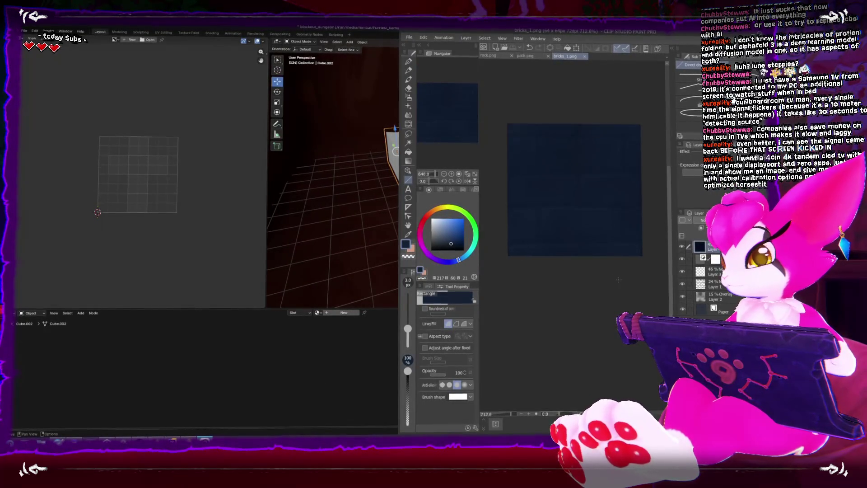
key(alt+Tab)
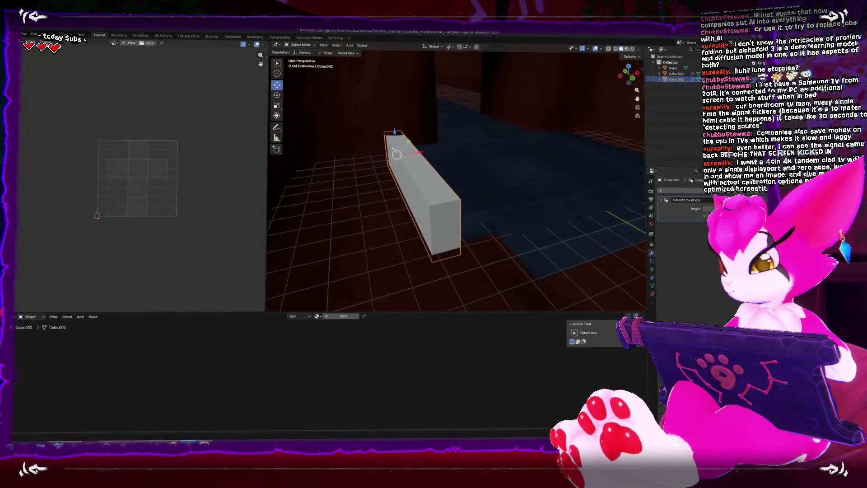
Lower the brick texture's saturation with a Hue/Saturation/Luminosity correction layer.
key(alt+Tab)
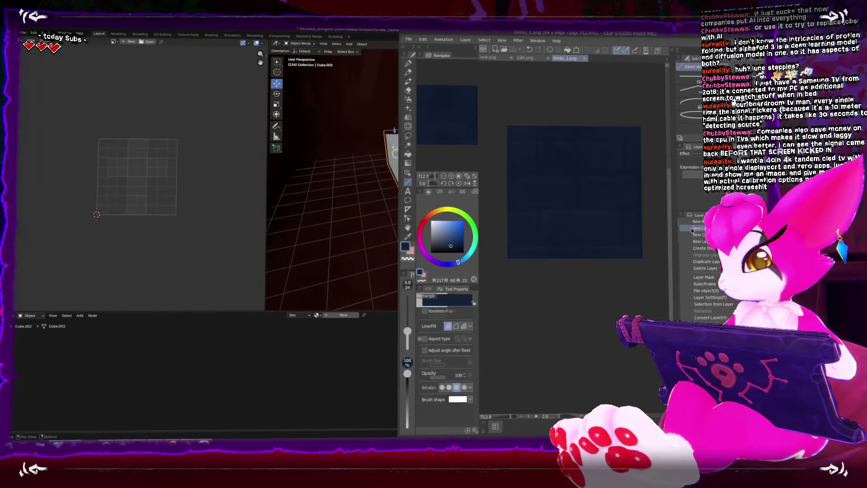
mouse_move(684, 230)
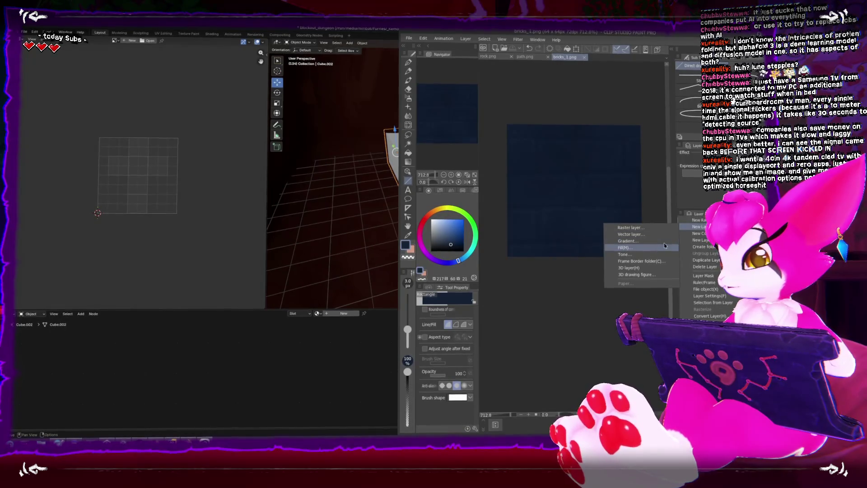
click(632, 261)
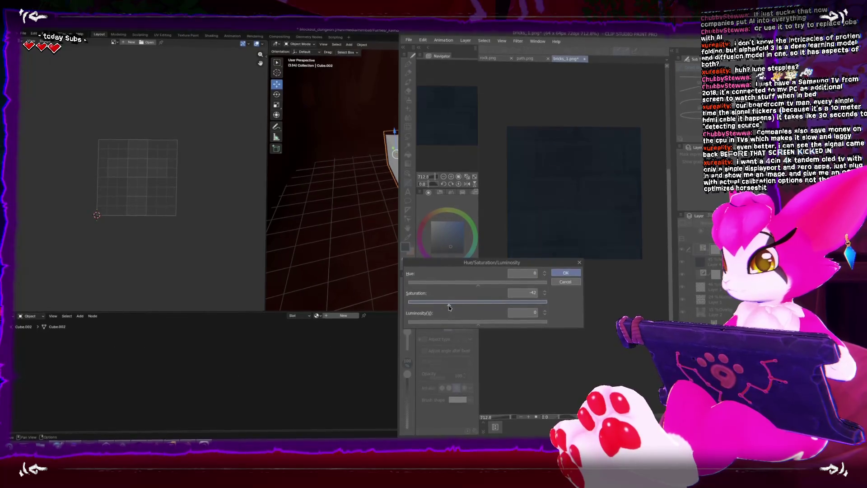
click(566, 274)
Save the texture over bricks_1.png as a PNG, accept the replacement, and return to Blender.
key(ctrl+shift+s)
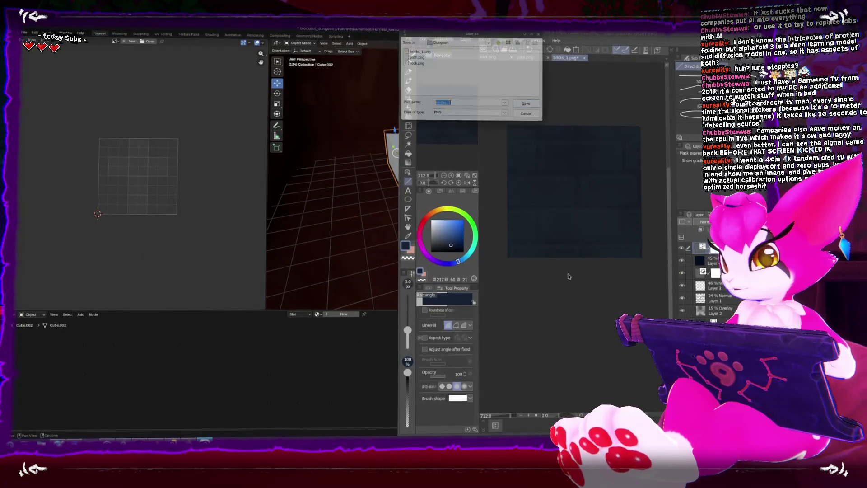
click(427, 51)
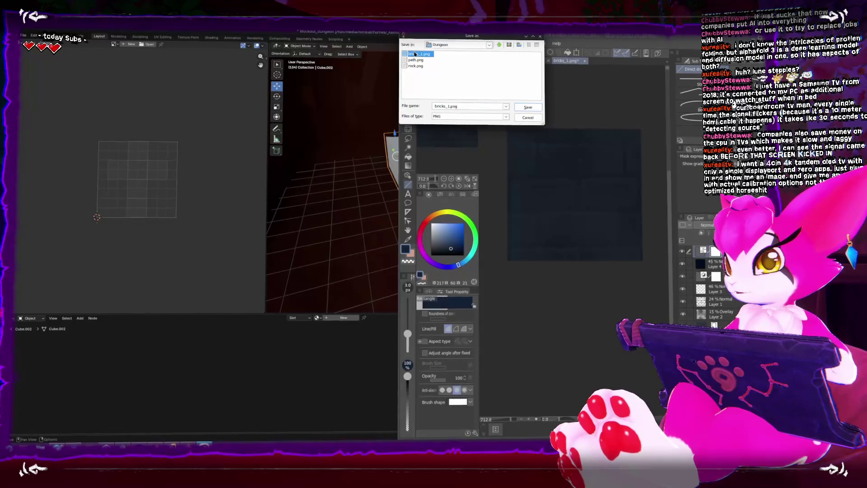
click(528, 107)
click(425, 244)
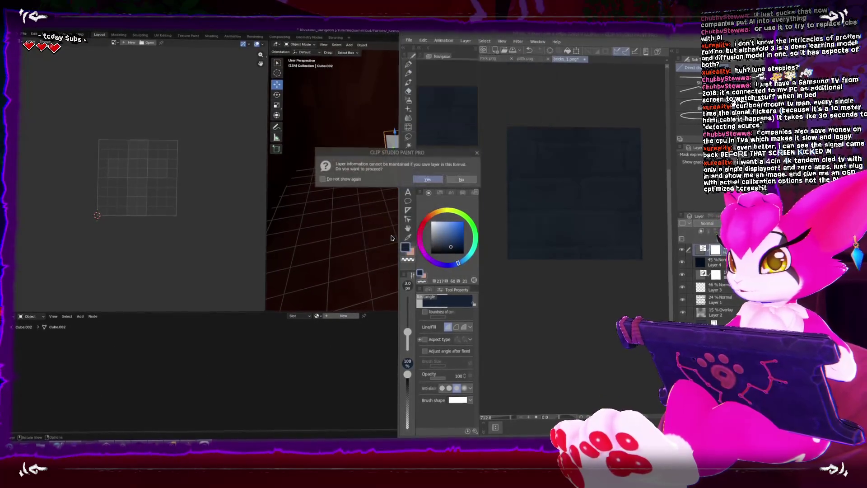
click(360, 189)
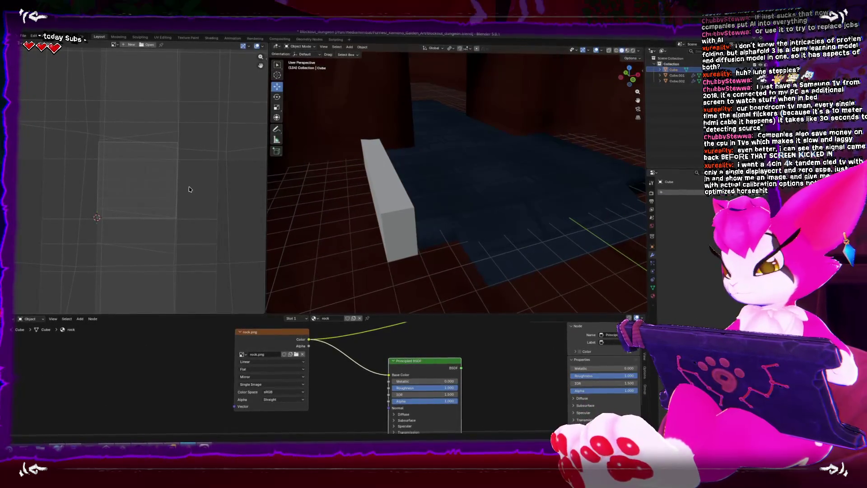
Select a floor face in Edit Mode to inspect its UVs against bricks_1.png.
key(alt+r)
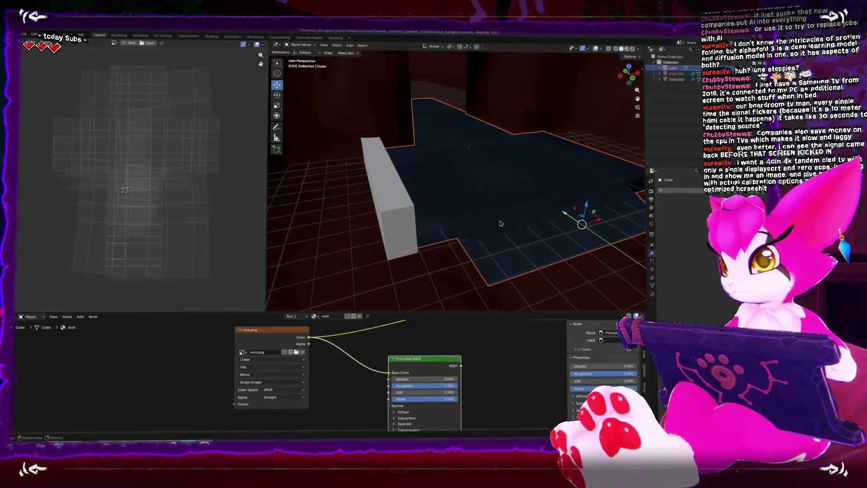
key(Tab)
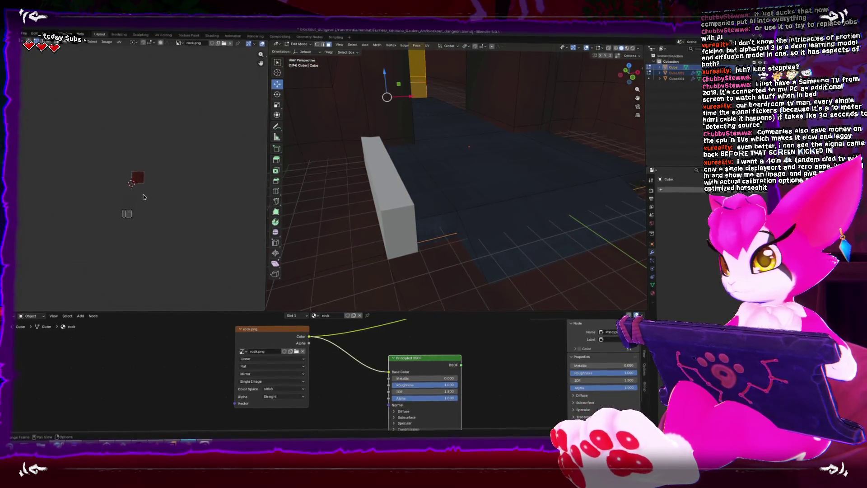
key(ctrl+z)
key(Tab)
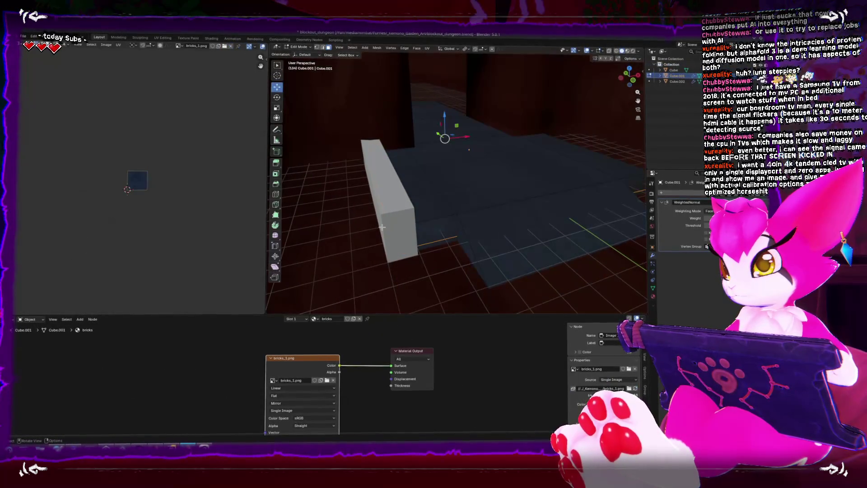
click(497, 219)
key(ctrl+z)
key(ctrl+z)
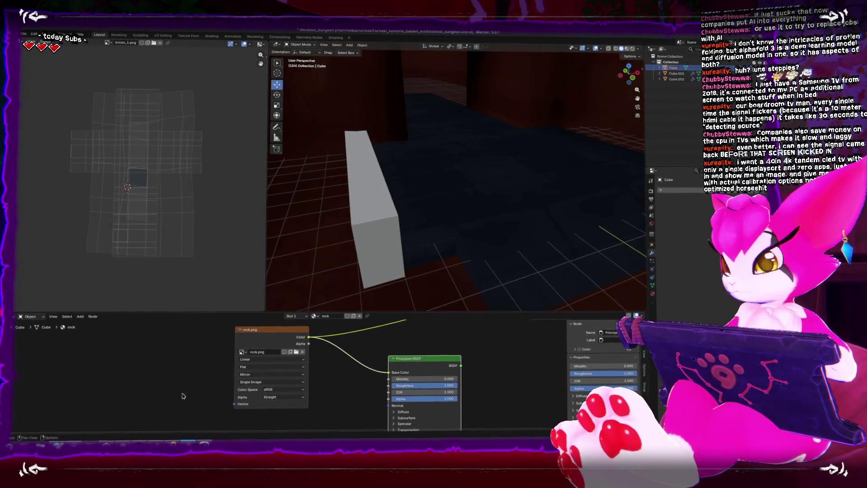
key(alt+Tab)
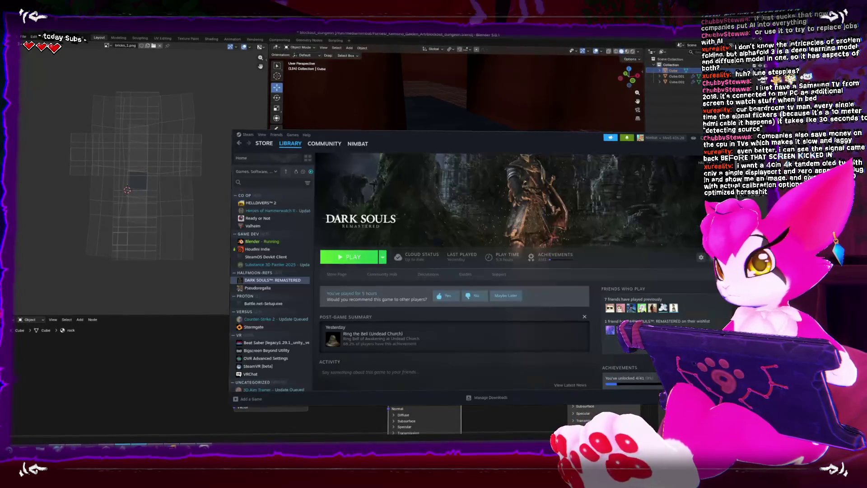
Look over the dungeon floor in Unity's scene view, then bring Clip Studio Paint forward.
mouse_move(212, 298)
mouse_down()
mouse_move(245, 227)
mouse_move(232, 252)
mouse_move(199, 219)
mouse_up()
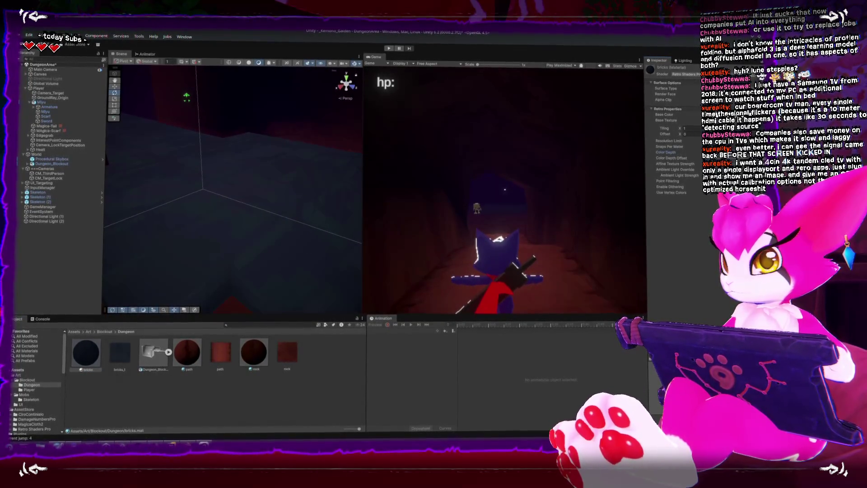
mouse_move(294, 166)
mouse_down()
mouse_move(265, 185)
mouse_move(277, 212)
mouse_up()
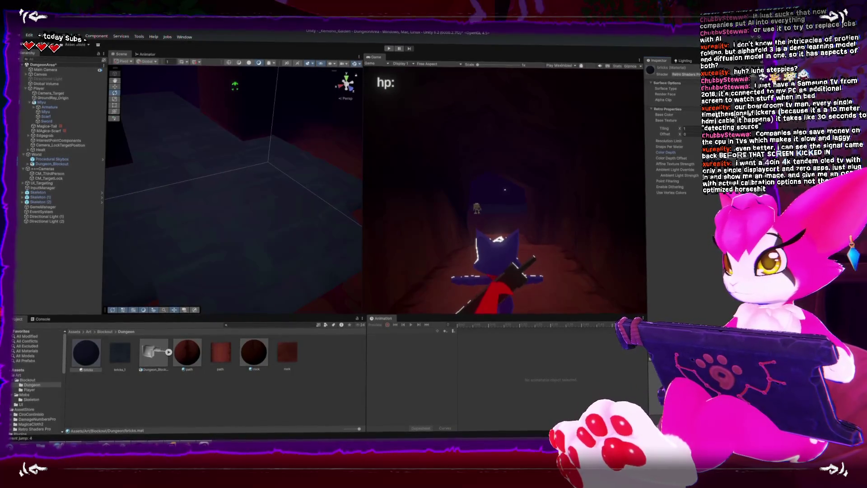
drag(199, 140, 226, 160)
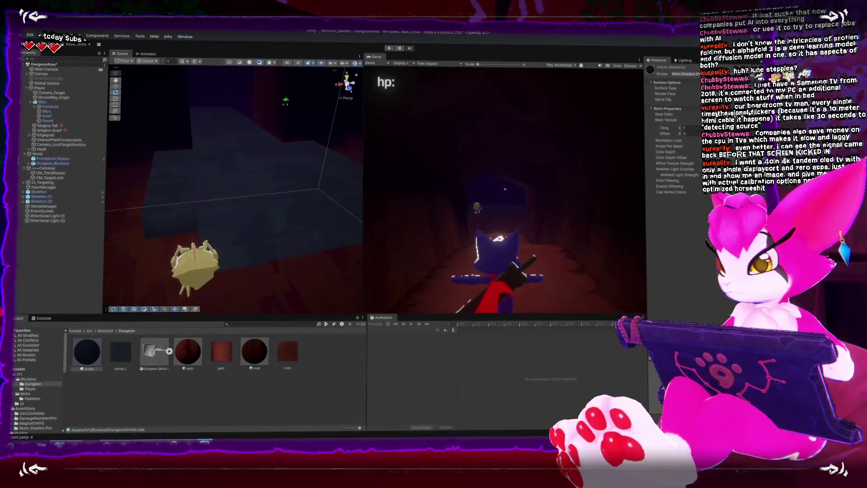
key(alt+Tab)
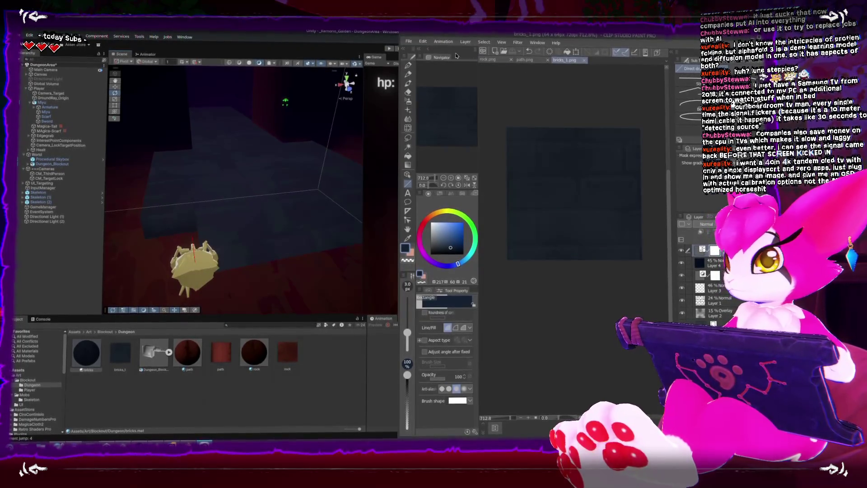
click(409, 40)
Create a new 64 × 64 px illustration canvas and paint it in dark navy brick tones.
click(416, 53)
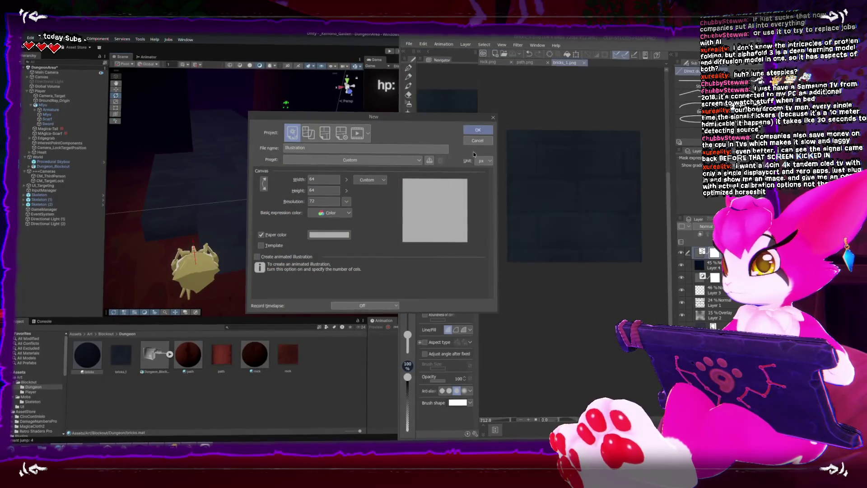
click(476, 134)
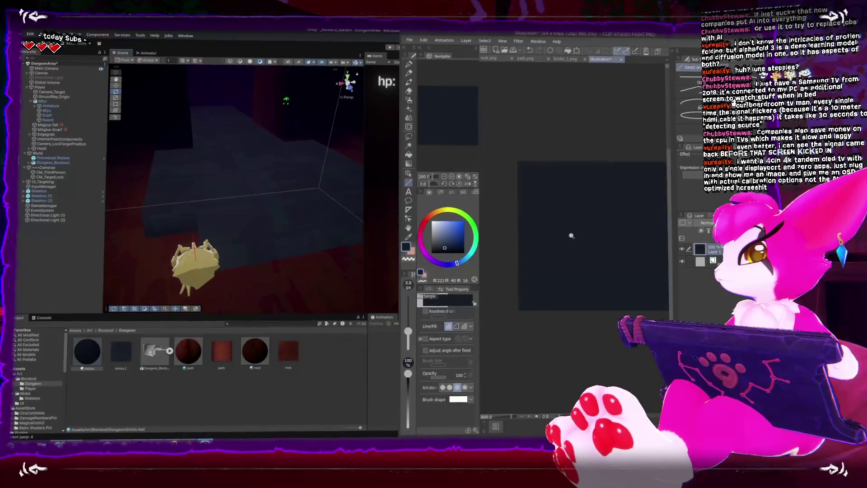
drag(568, 235, 537, 237)
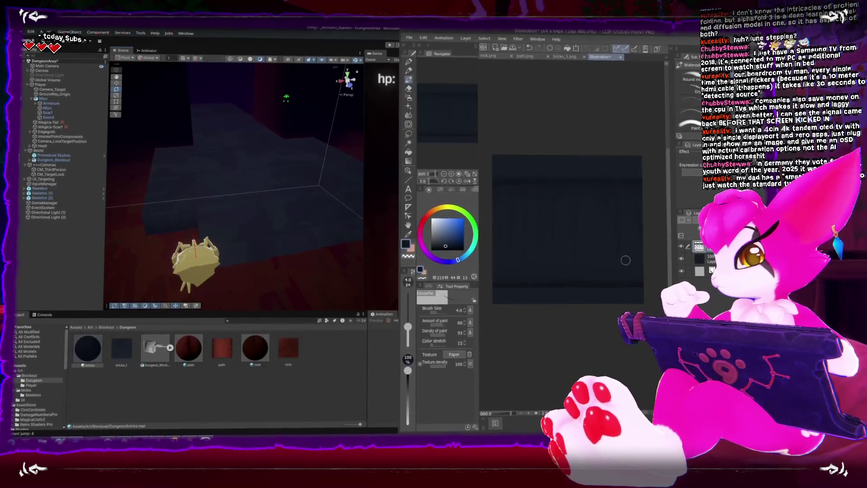
Switch to the plain Blend sub tool at brush size 6.4 to blend the bricks.
key(j)
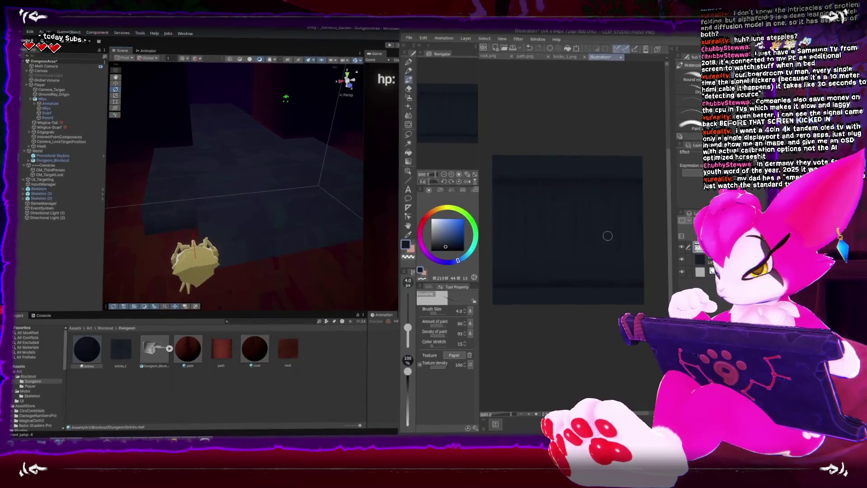
key(j)
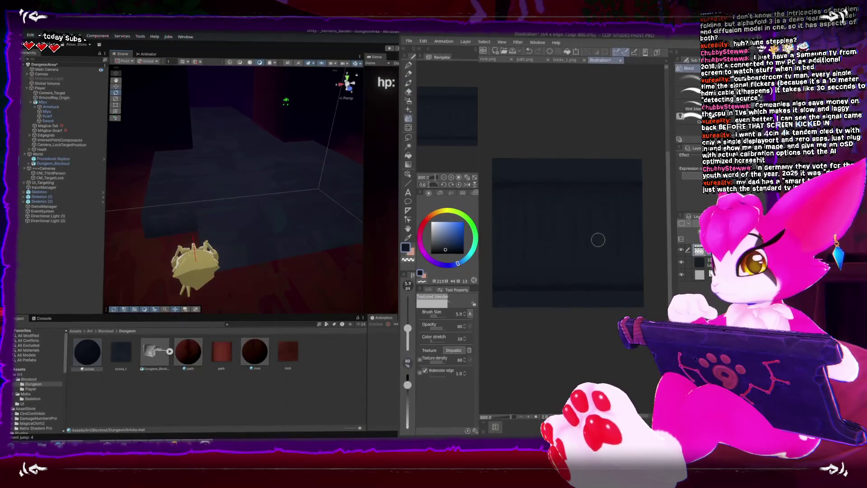
key(j)
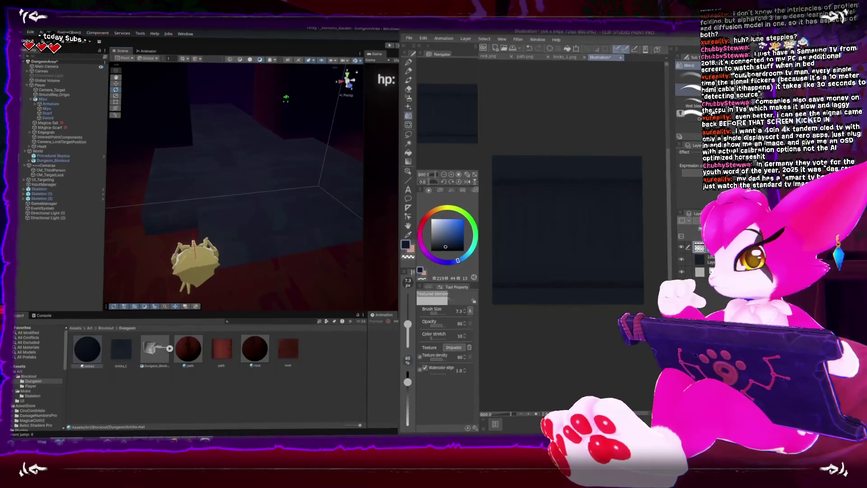
key(bracketleft)
key(bracketleft)
key(bracketleft)
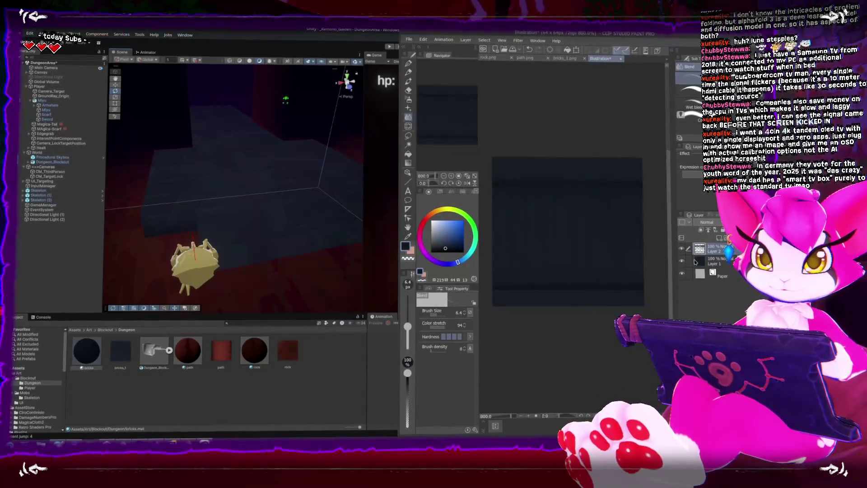
Save the texture as bricks_2.png in PNG format, then select Cube.002 in Blender.
key(shift+alt+s)
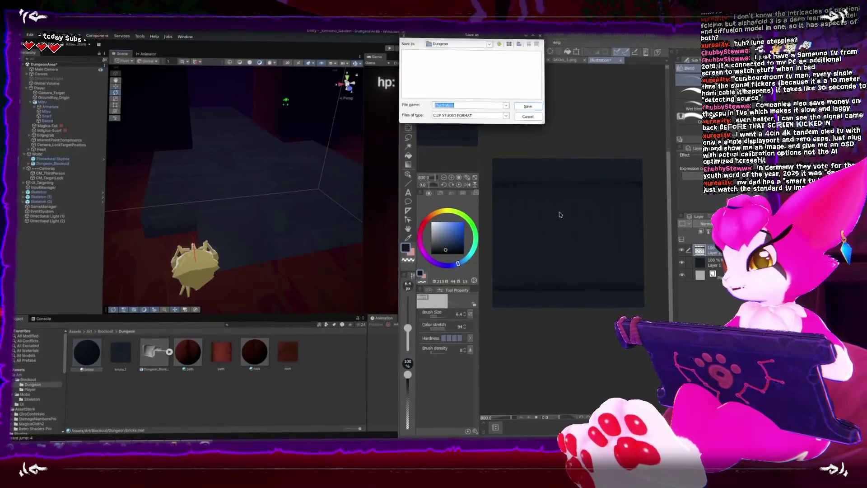
click(454, 117)
click(437, 137)
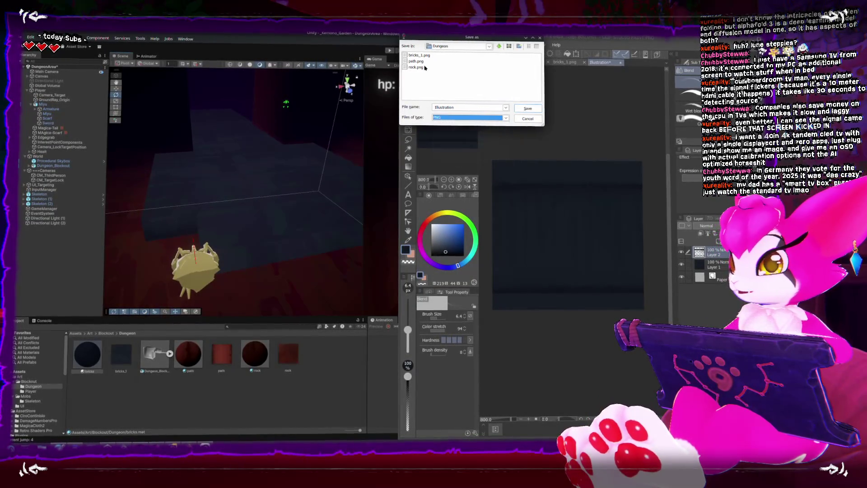
click(420, 54)
click(444, 106)
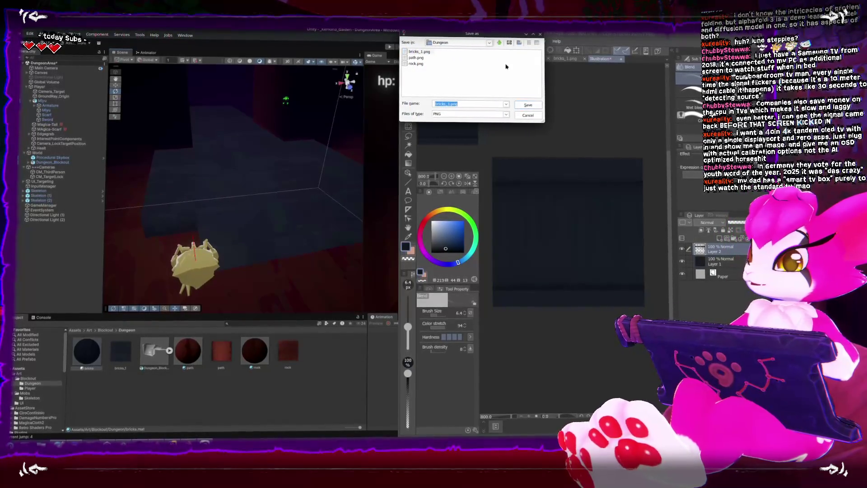
key(Return)
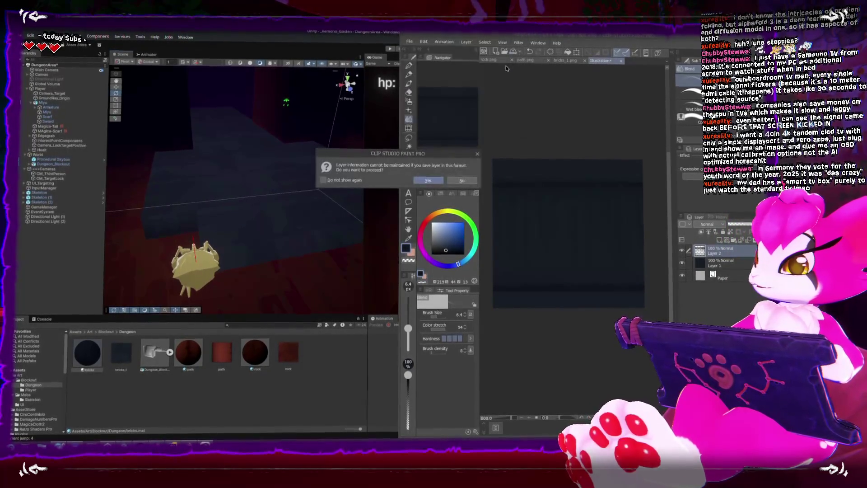
click(429, 182)
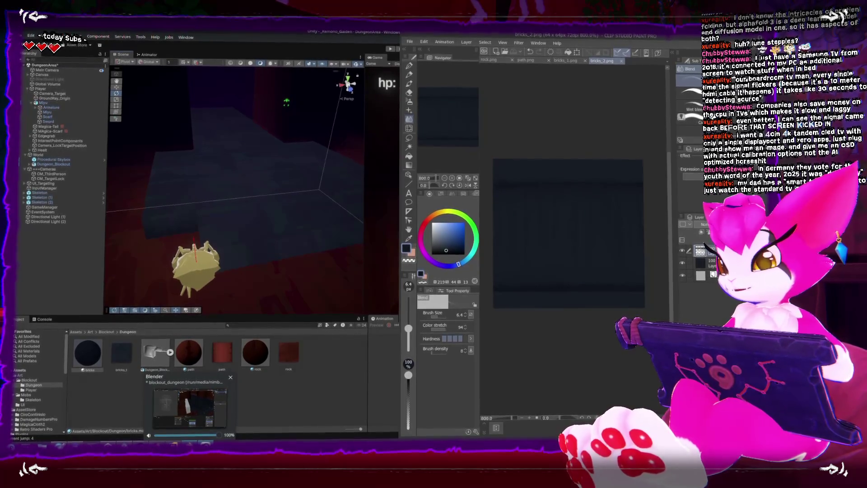
click(189, 404)
click(412, 222)
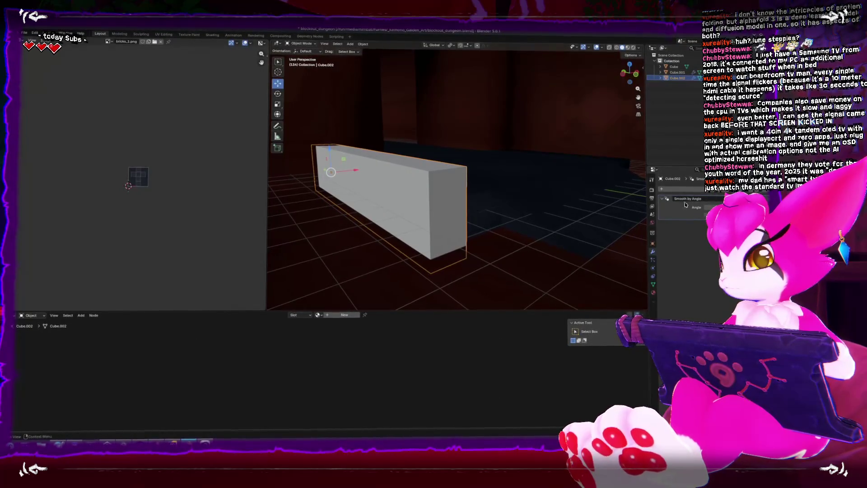
Create Material.001 for Cube.002, replacing Principled BSDF with an Image Texture node loading bricks_2.png.
click(653, 293)
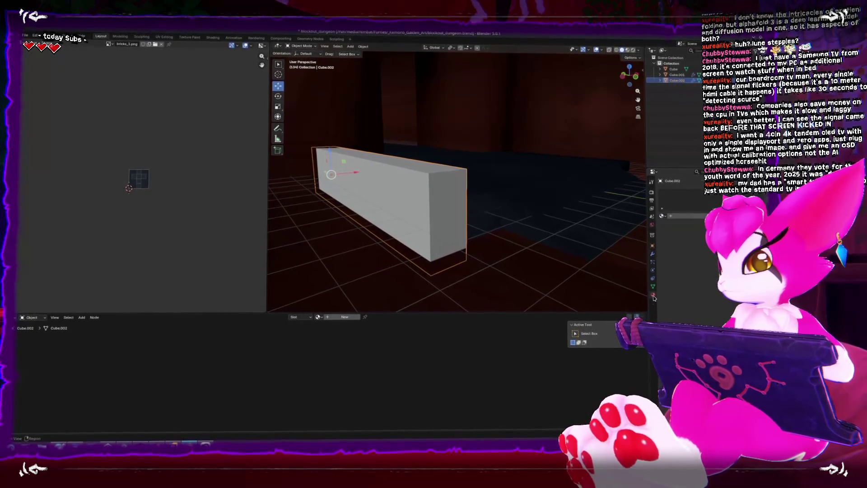
click(345, 319)
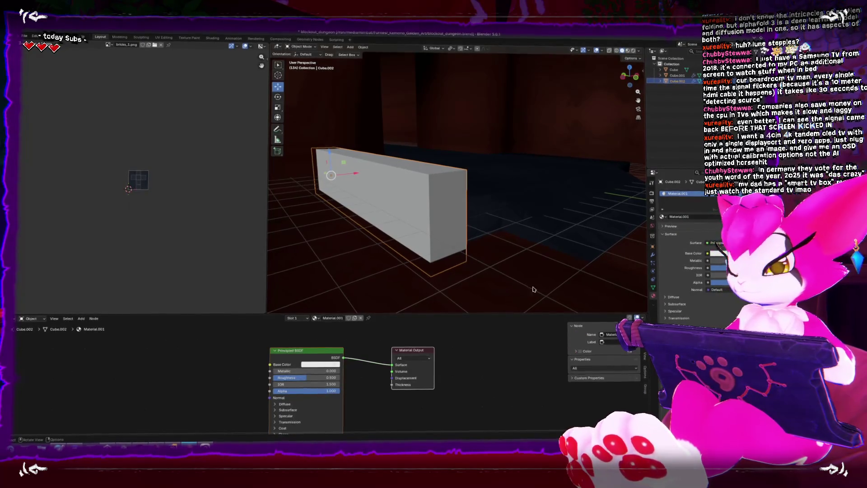
key(x)
key(shift+a)
text(text)
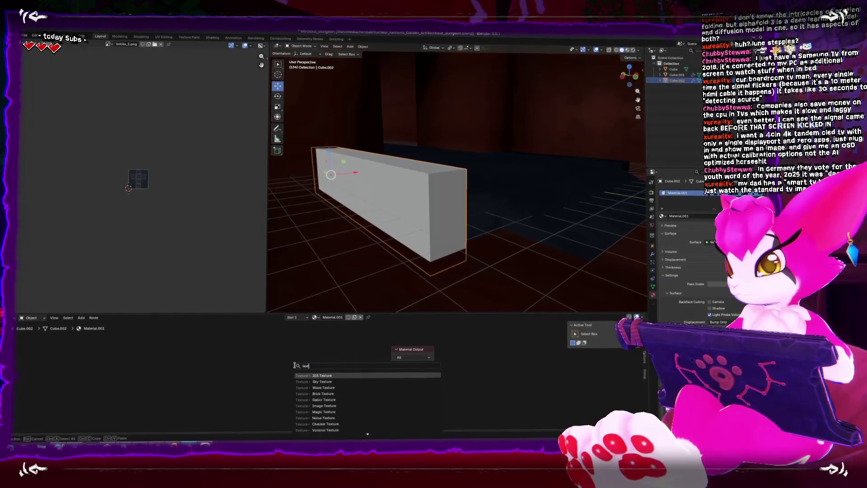
click(324, 407)
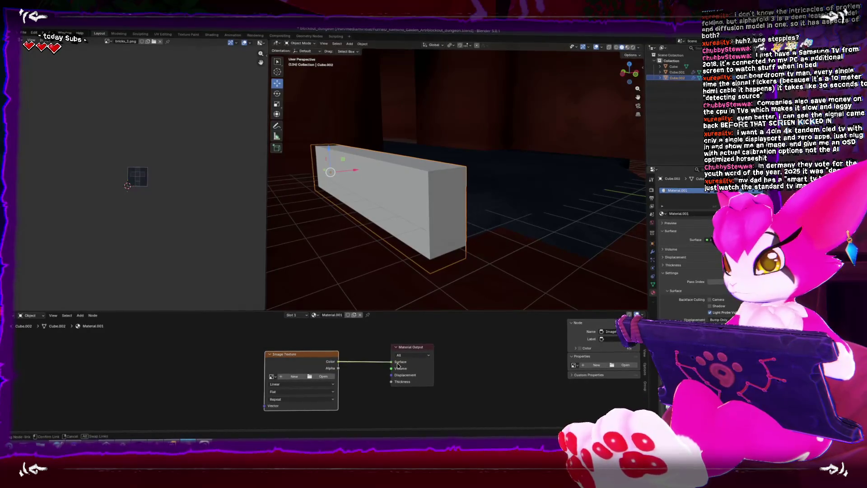
click(321, 376)
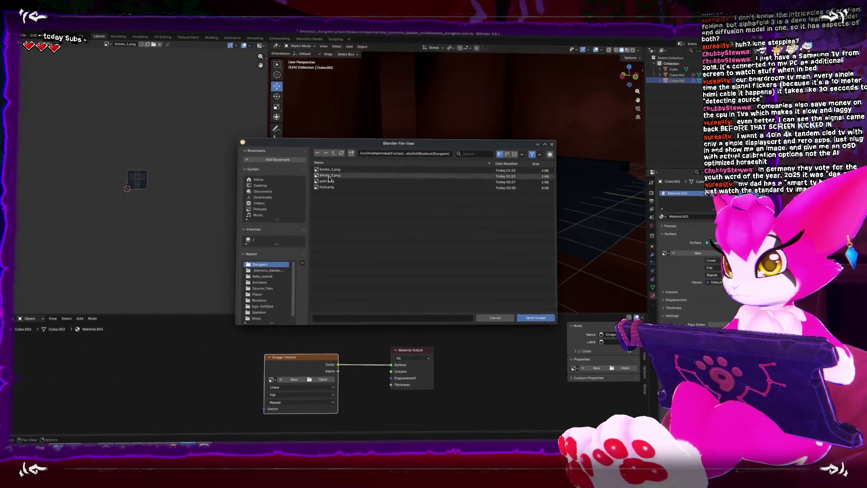
double_click(329, 176)
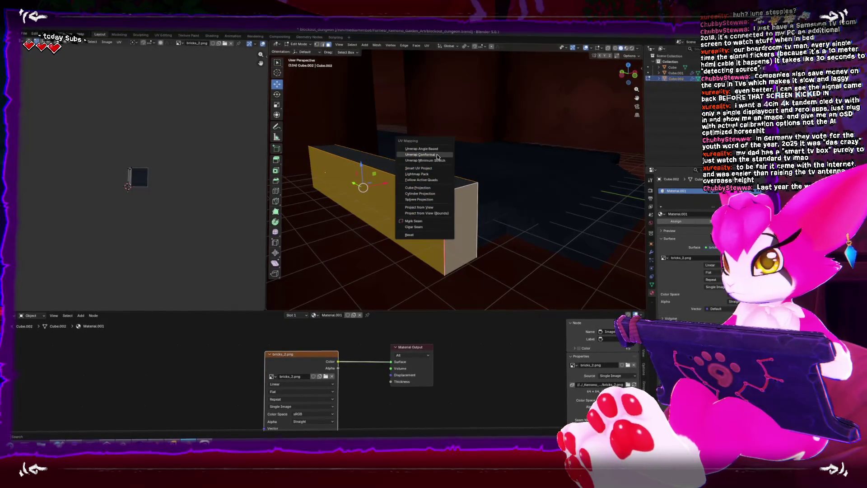
Rotate the side face's UV strip horizontal and scale it up over the bricks.
scroll(189, 222, up, 5)
key(r)
click(84, 273)
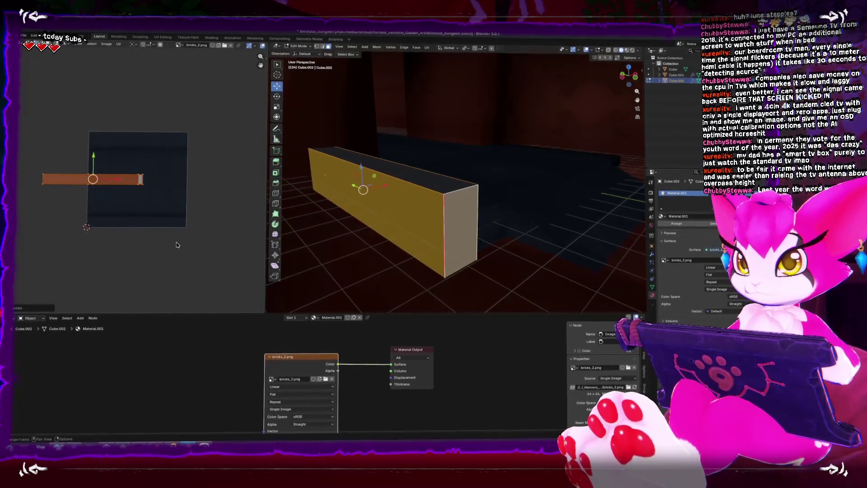
scroll(176, 246, down, 1)
key(s)
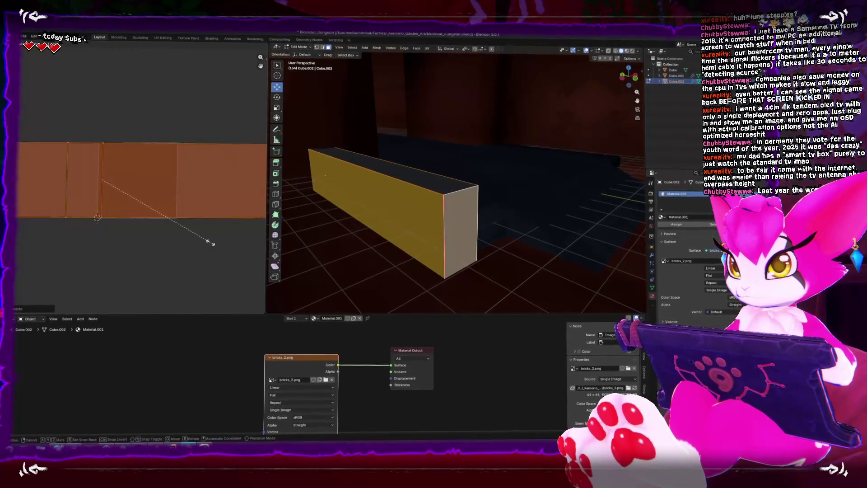
click(212, 243)
Scale the top face's UVs up and move them down-left on the brick image.
click(398, 171)
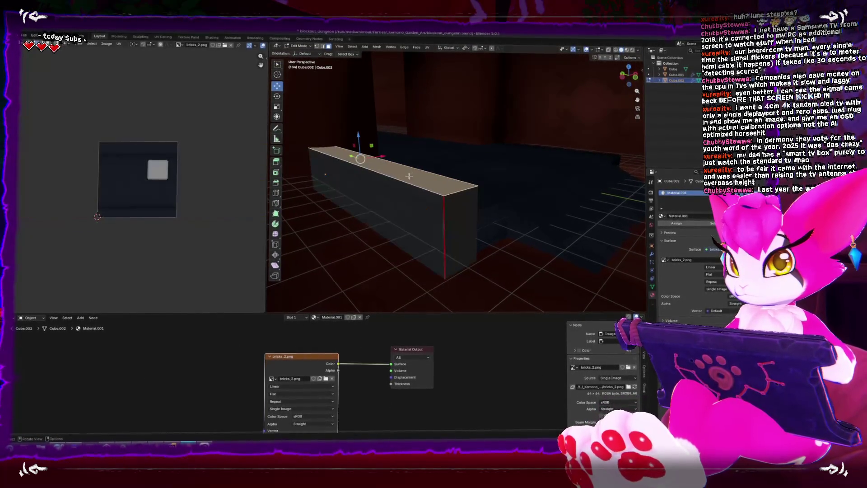
mouse_move(422, 210)
mouse_down()
mouse_move(457, 196)
mouse_move(375, 199)
mouse_up()
key(Tab)
key(Tab)
drag(118, 144, 157, 179)
key(s)
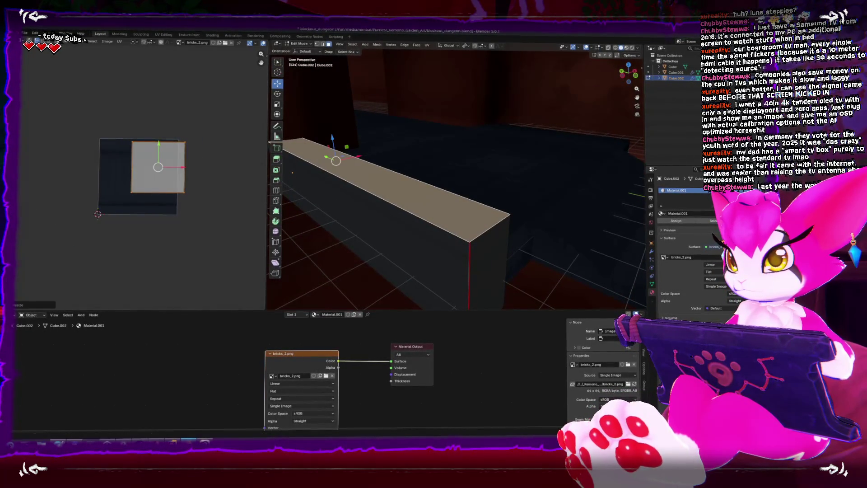
key(g)
click(152, 185)
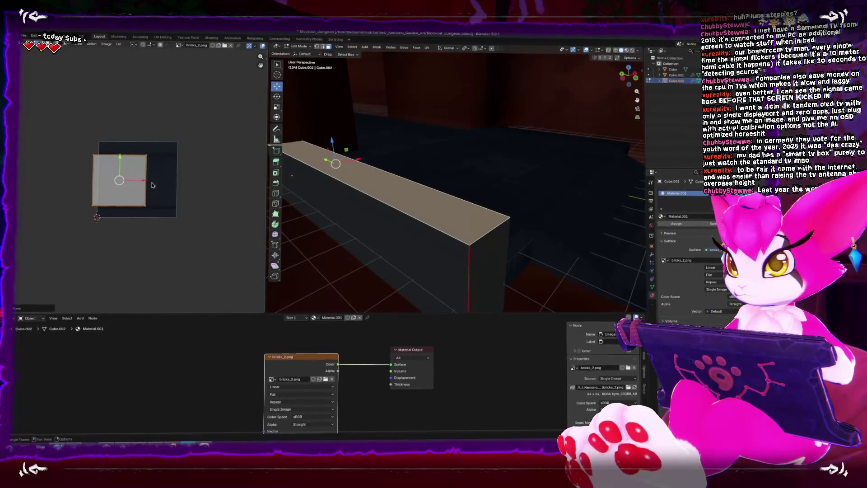
key(s)
key(x)
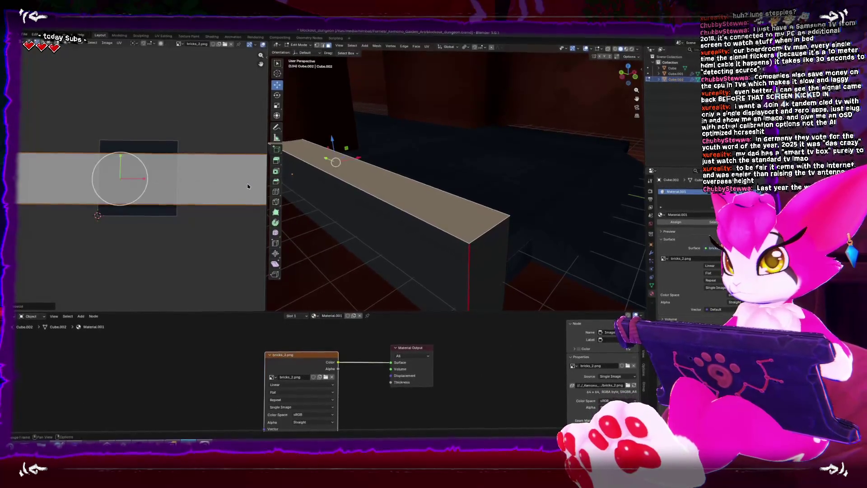
key(Escape)
Back in Object Mode, duplicate the dark block with Shift+D.
key(Tab)
click(373, 189)
click(373, 189)
key(shift+d)
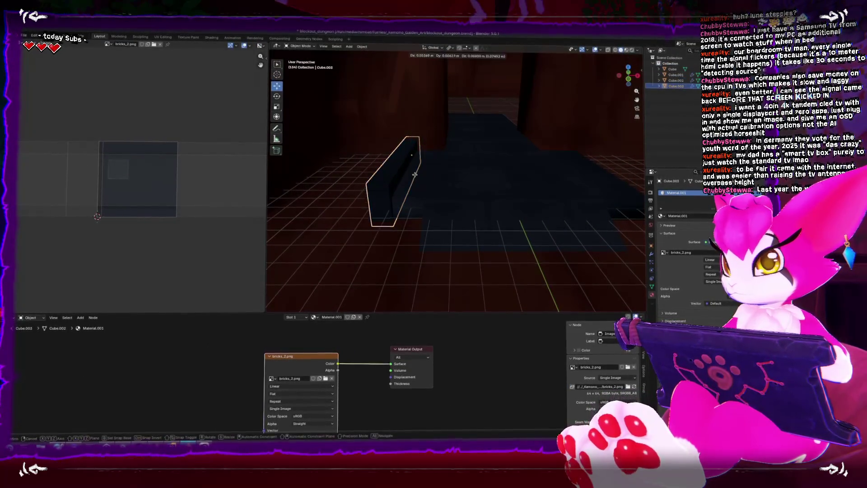
Move the duplicate block to the right, then delete it.
key(g)
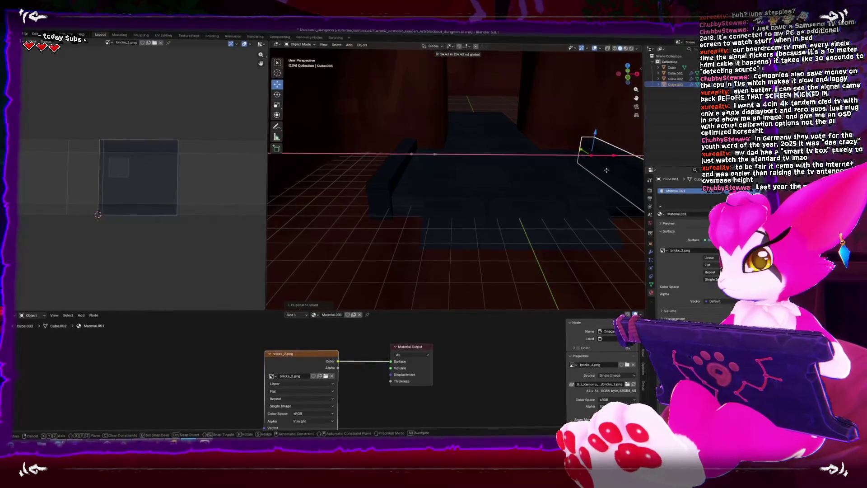
click(520, 187)
key(Delete)
Add a Mirror modifier to Cube.002 with Cube.001 as the mirror object.
click(368, 147)
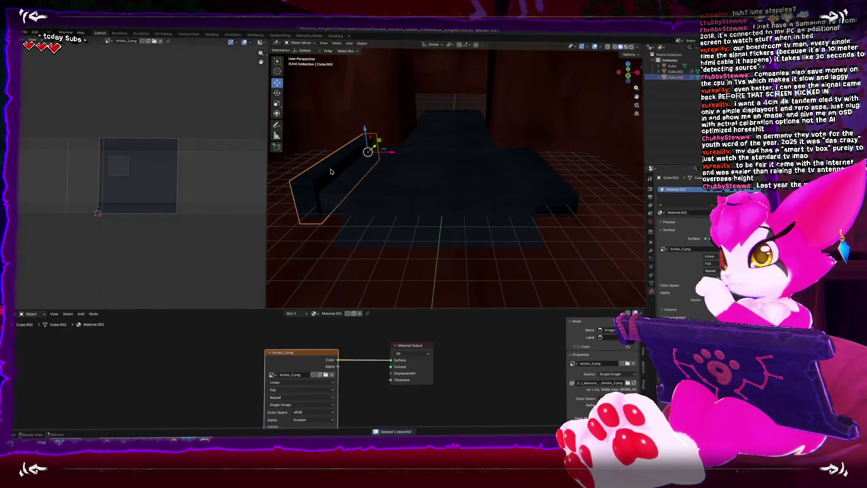
click(651, 250)
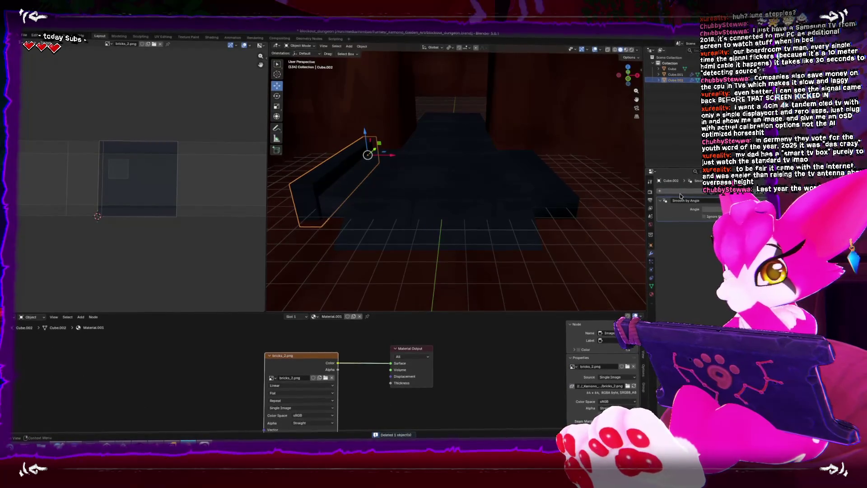
mouse_move(676, 183)
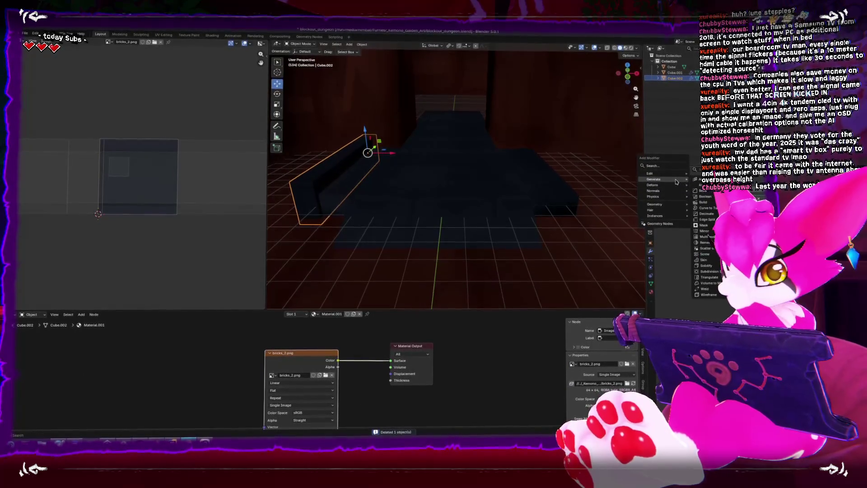
click(707, 229)
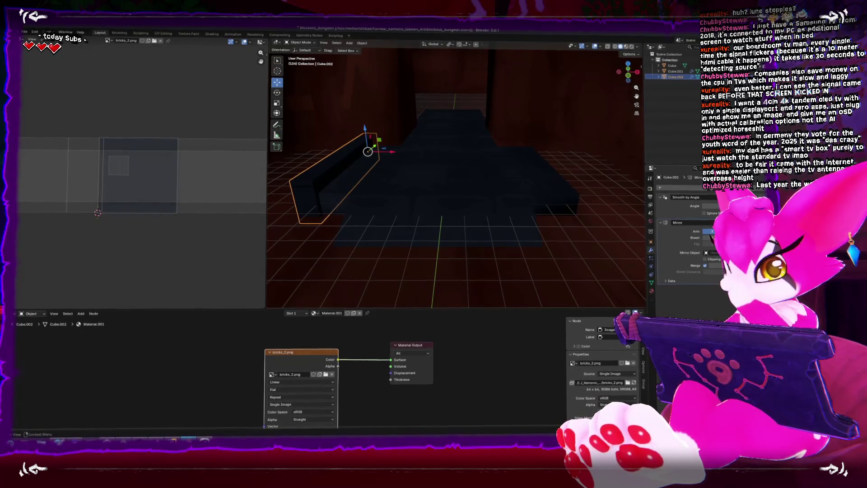
click(723, 256)
click(416, 174)
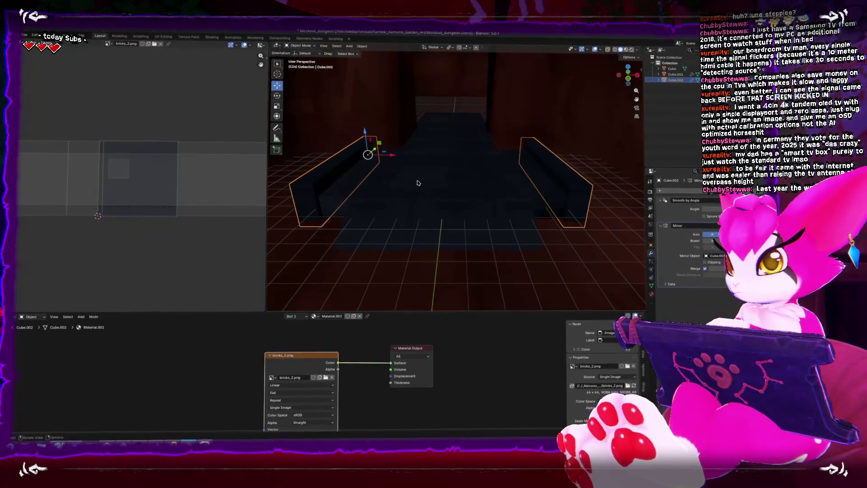
Select the floor and pick one of its faces in Edit Mode.
click(418, 185)
key(Tab)
click(339, 201)
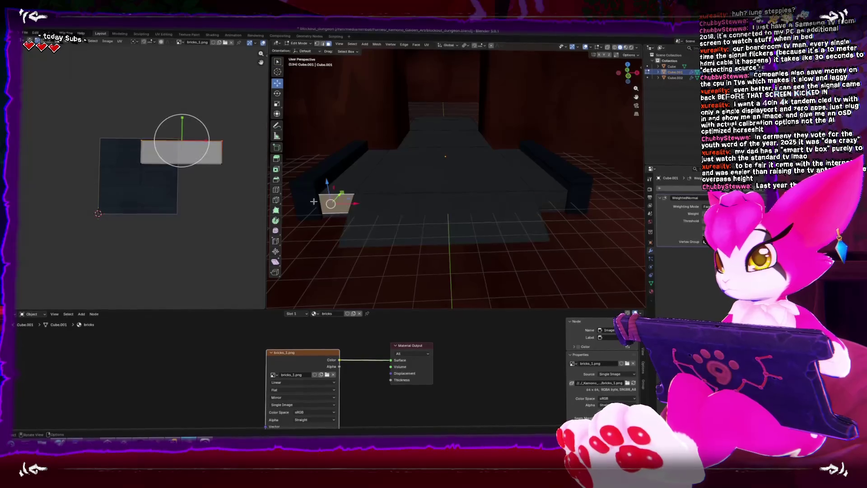
Select the floor's two sloped end faces and assign them Material.001 (bricks_2.png) in a new material slot.
key(alt+z)
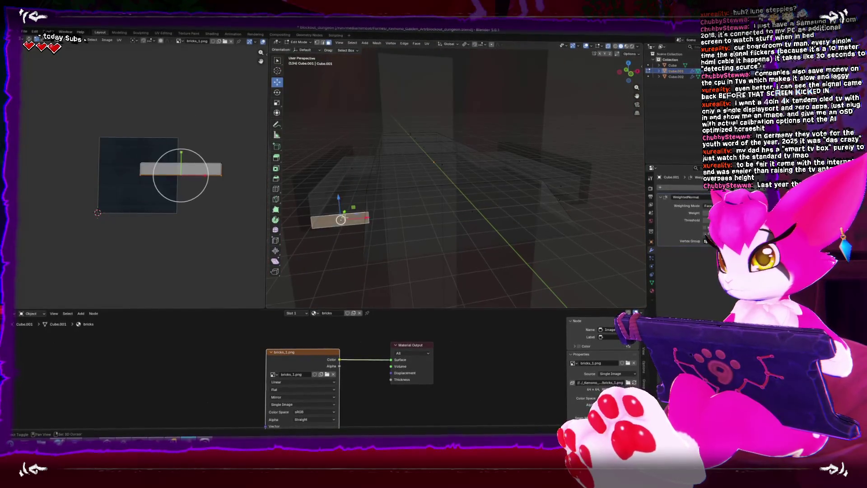
key(alt+z)
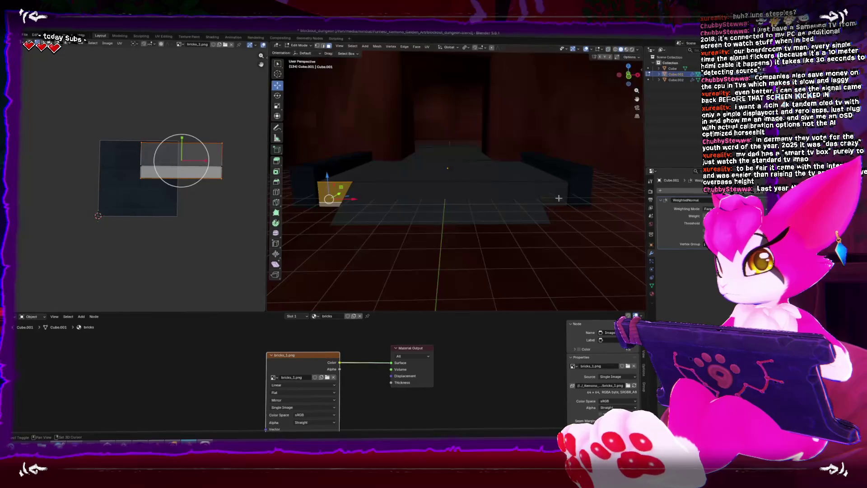
shift+click(555, 205)
mouse_move(555, 208)
mouse_down()
mouse_move(434, 206)
mouse_move(445, 220)
mouse_up()
shift+click(422, 208)
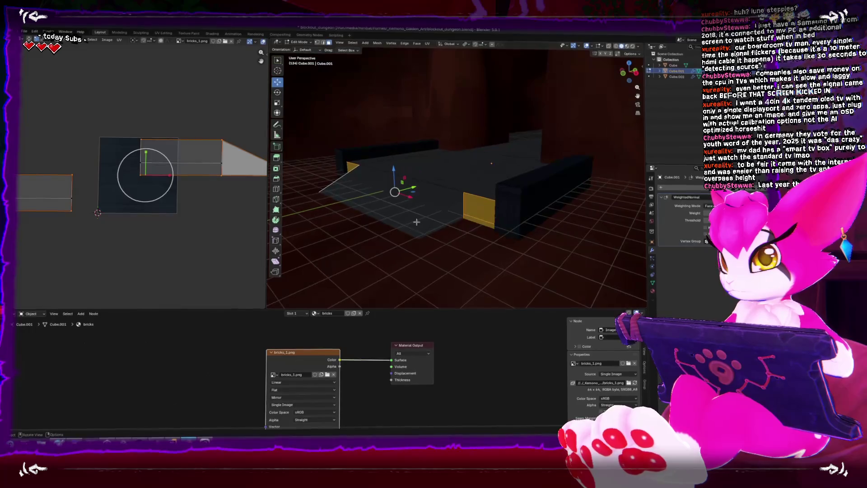
shift+click(444, 220)
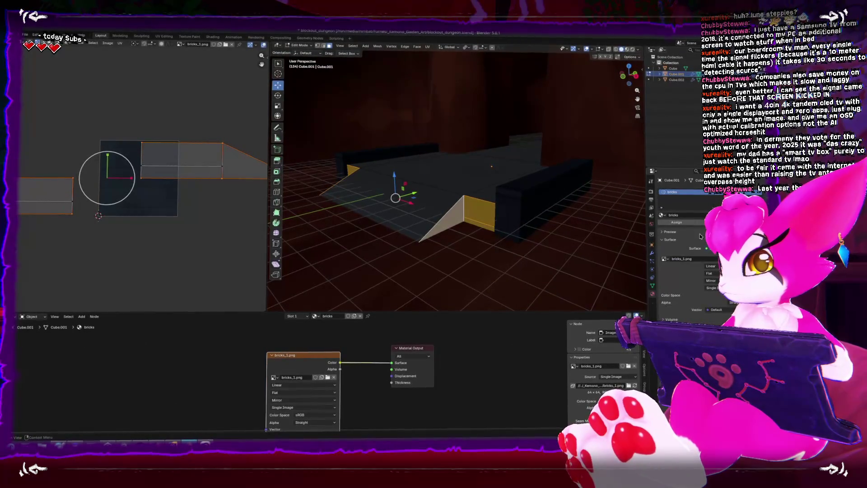
click(724, 191)
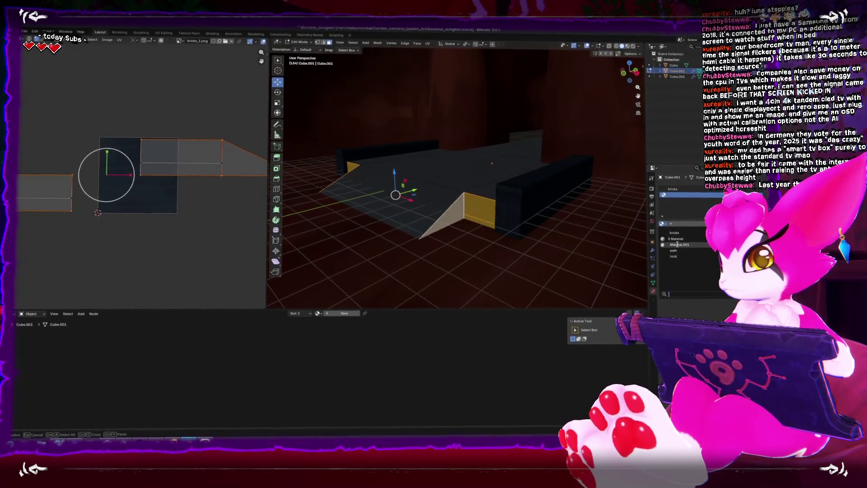
click(679, 244)
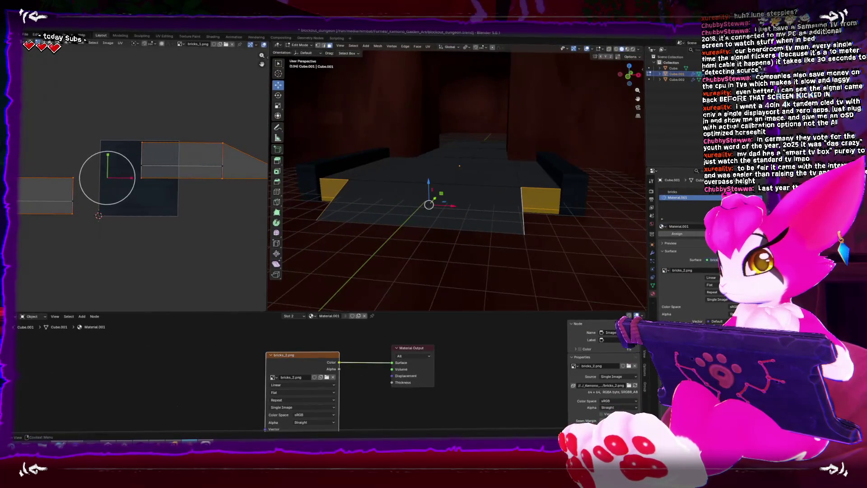
Scale up and reposition the sloped faces' UV island to stretch across the bricks_2.png image.
scroll(152, 120, down, 3)
mouse_move(221, 127)
mouse_down()
mouse_move(174, 193)
mouse_move(122, 202)
mouse_up()
key(g)
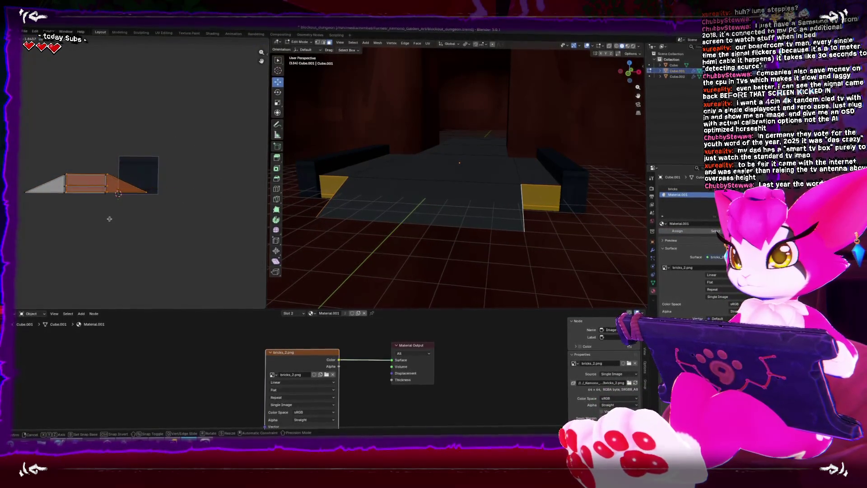
key(s)
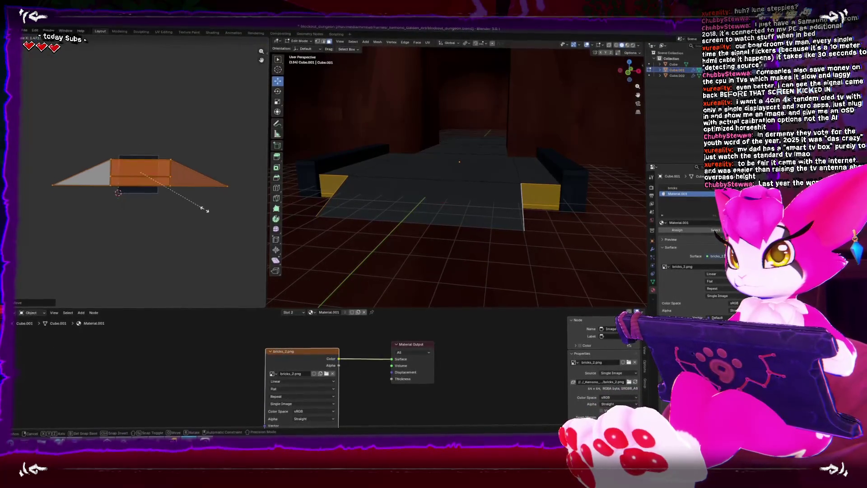
click(228, 214)
key(g)
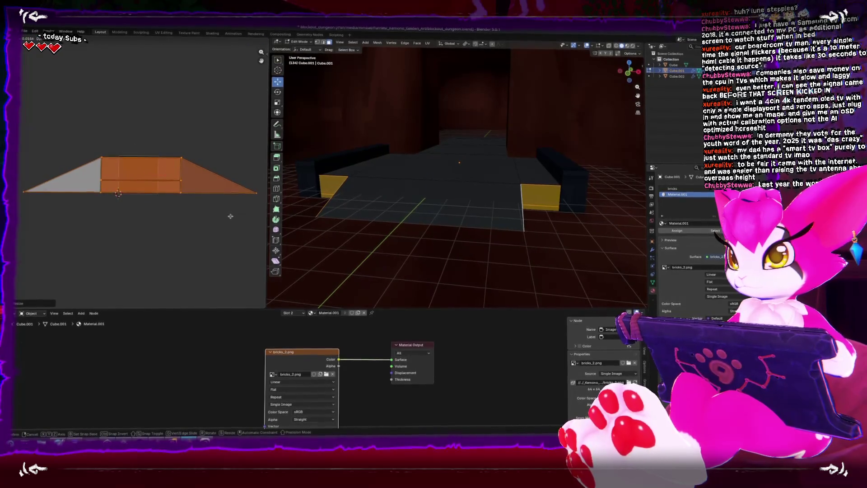
click(136, 174)
click(419, 212)
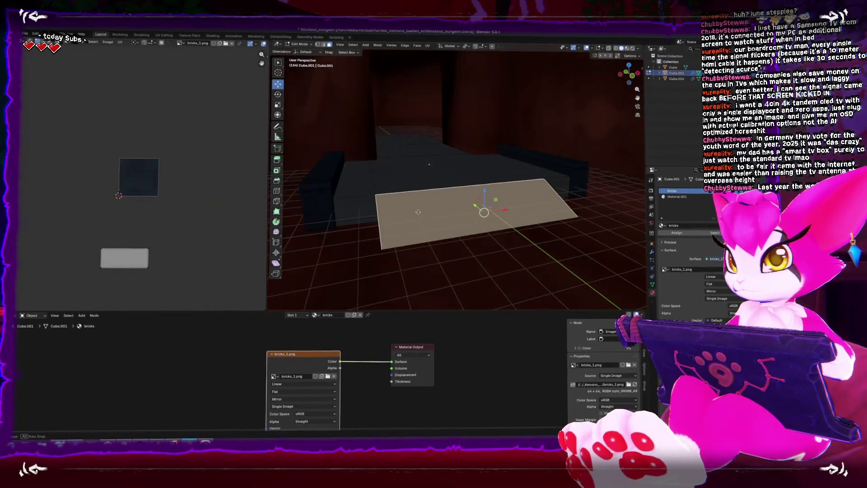
Narrow and lower the small floor end face's UV island to fit the bricks texture.
key(Tab)
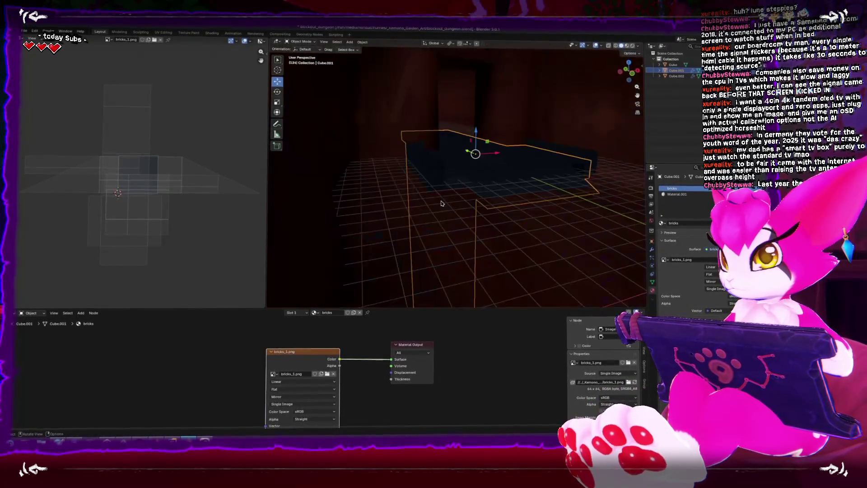
scroll(448, 194, up, 5)
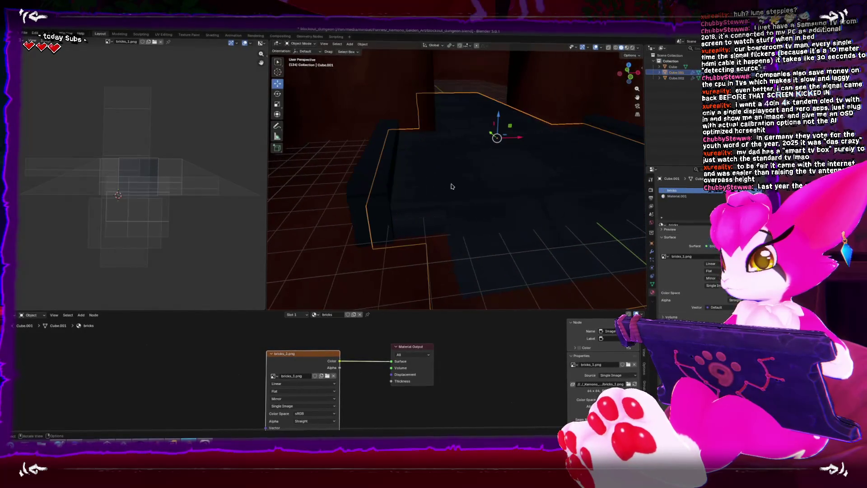
click(683, 195)
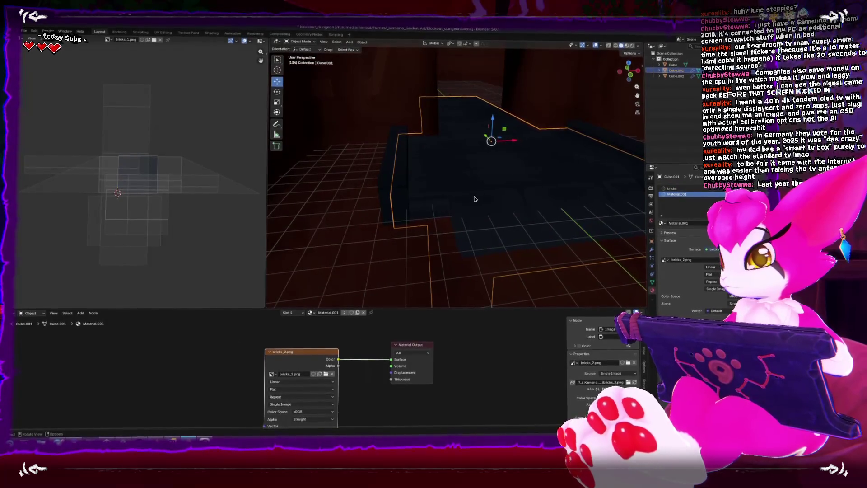
scroll(475, 200, up, 3)
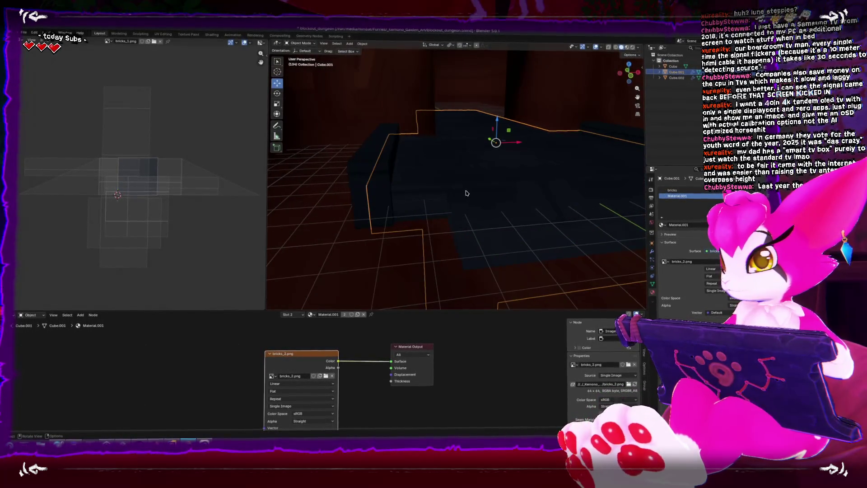
key(Tab)
click(687, 187)
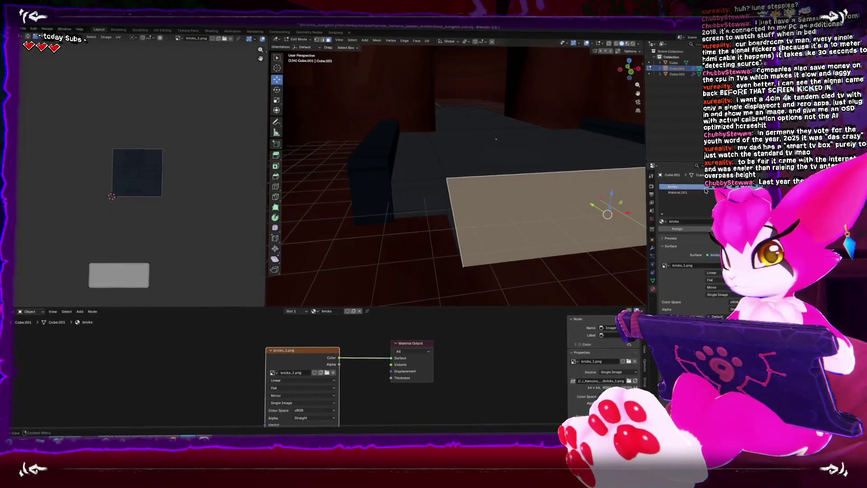
click(686, 229)
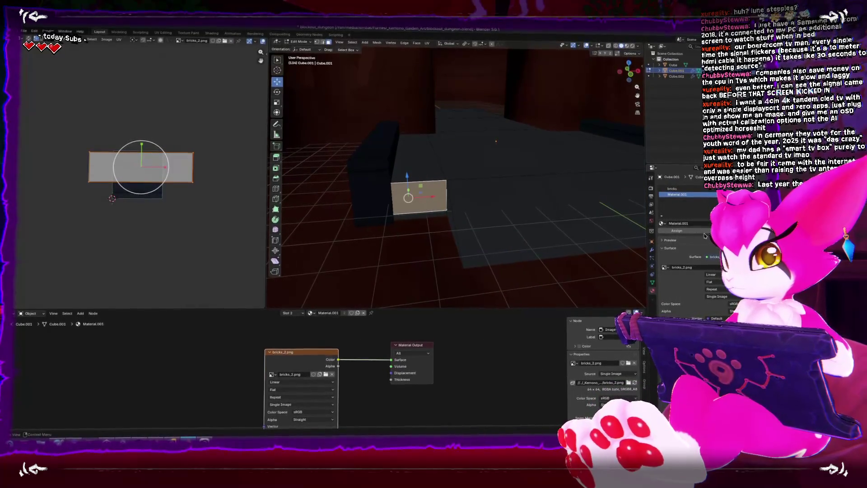
key(s)
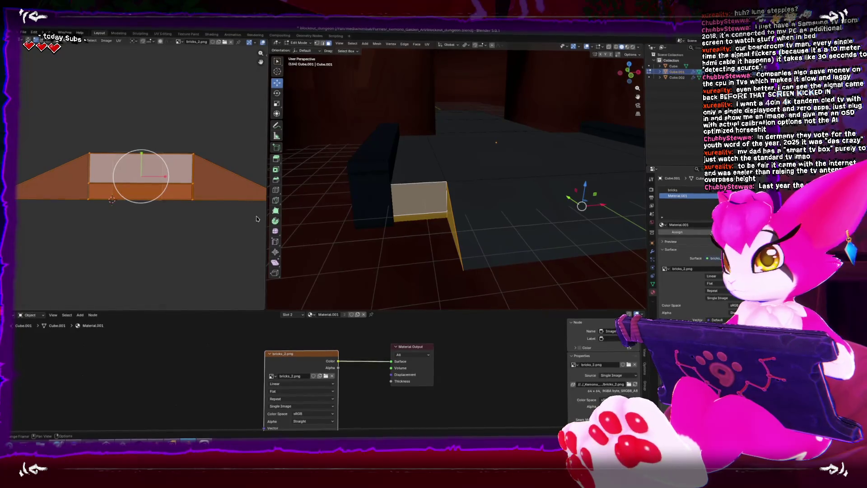
click(227, 202)
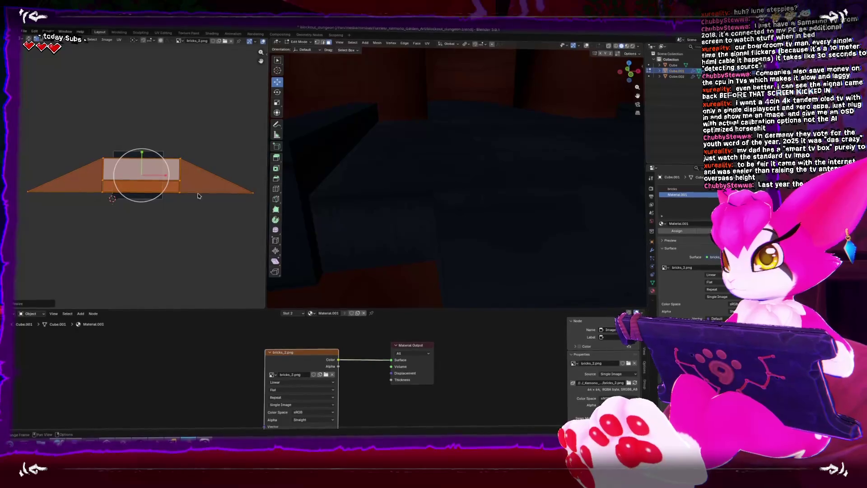
key(g)
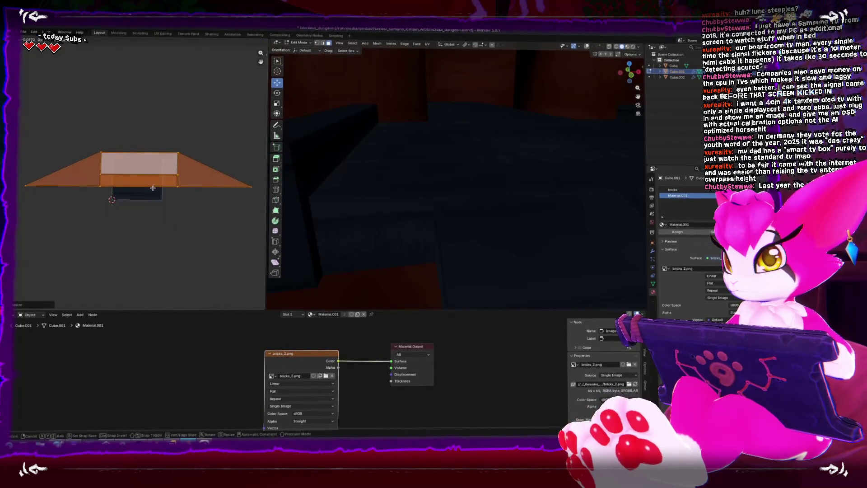
click(150, 185)
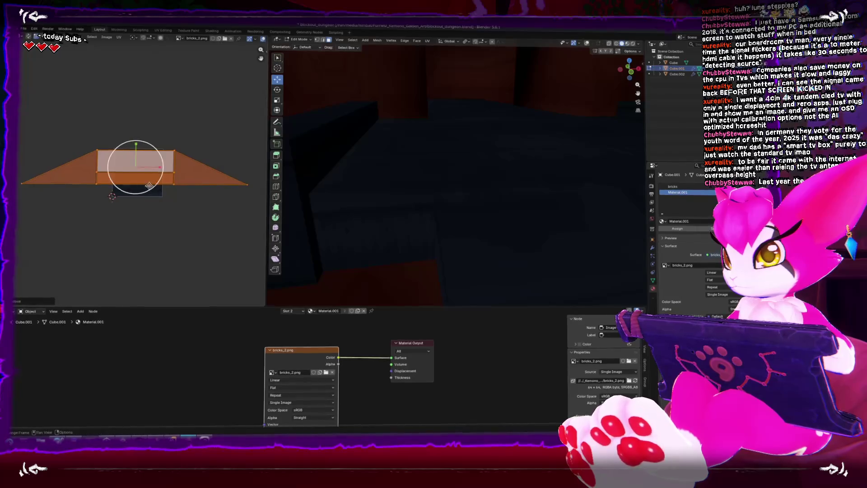
Delete the Smooth by Angle modifier from the angled side wall Cube.002.
scroll(490, 202, down, 3)
key(Tab)
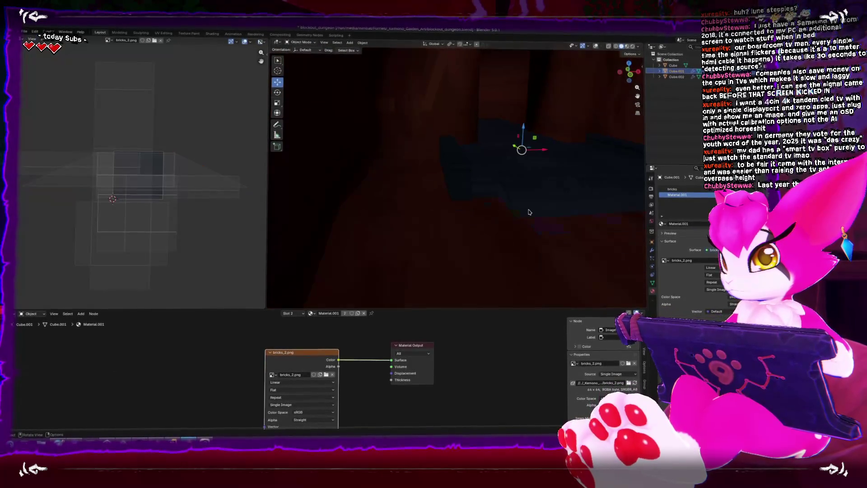
click(465, 214)
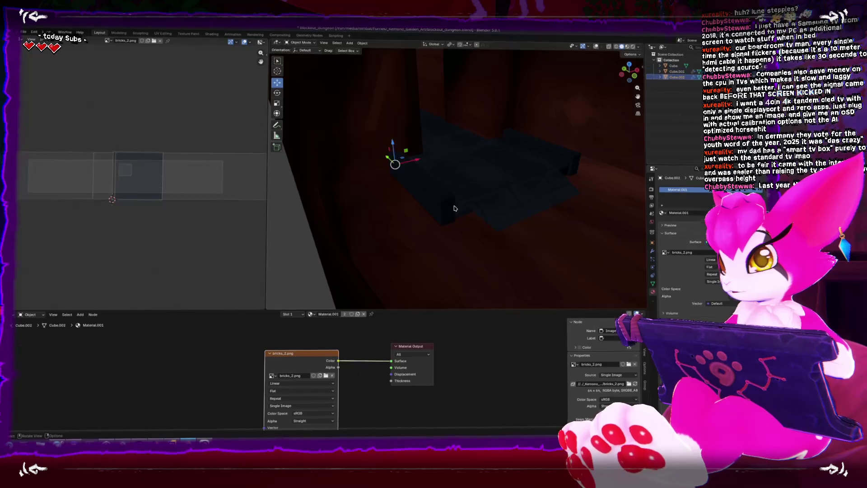
drag(441, 205, 357, 189)
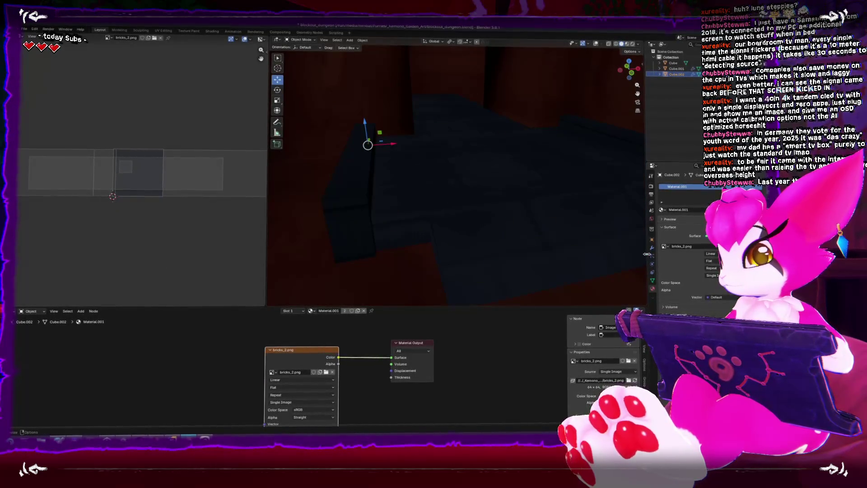
key(ctrl+x)
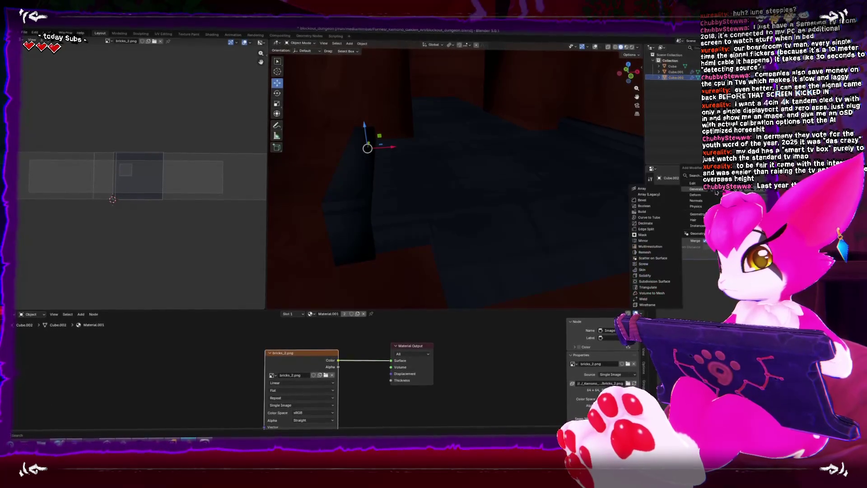
Dismiss the modifier list and select the floor piece, looking down the corridor.
key(Escape)
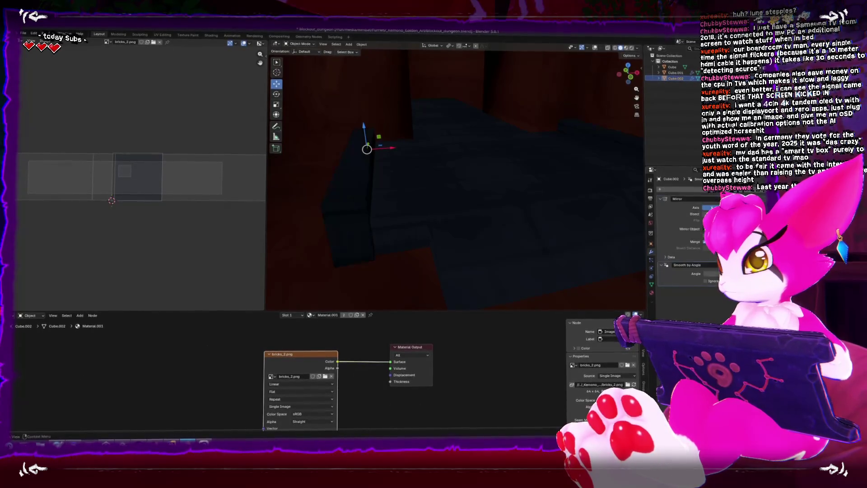
click(513, 212)
mouse_move(505, 206)
mouse_down()
mouse_move(490, 196)
mouse_move(499, 209)
mouse_move(543, 205)
mouse_move(544, 197)
mouse_move(503, 193)
mouse_move(511, 194)
mouse_move(496, 206)
mouse_up()
scroll(497, 207, up, 2)
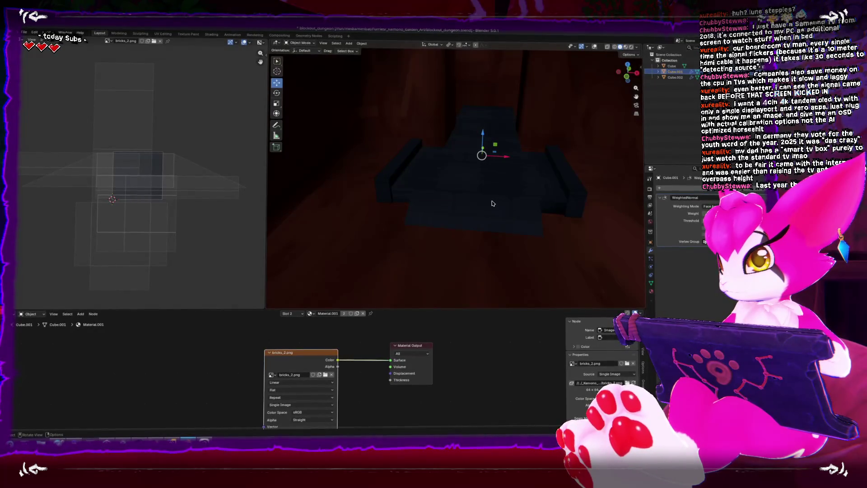
scroll(493, 203, down, 1)
Export the corridor pieces as Dungeon_Blockout.fbx and switch over to Unity.
click(22, 35)
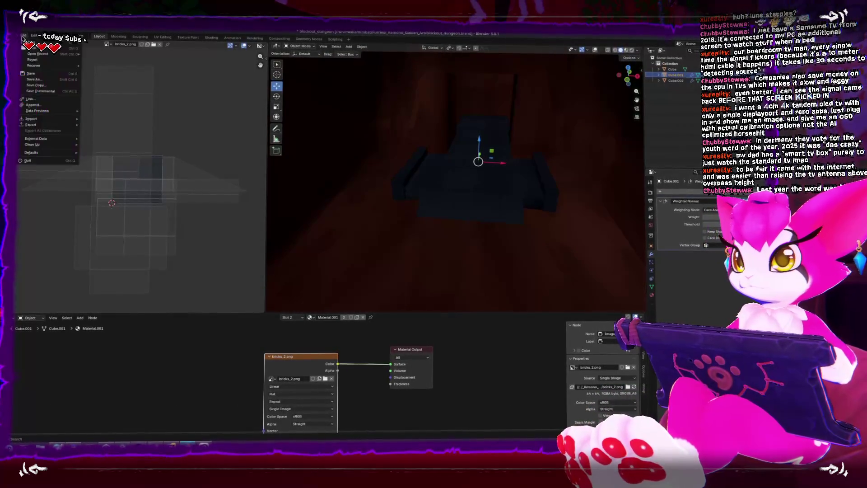
mouse_move(32, 125)
click(117, 175)
double_click(365, 171)
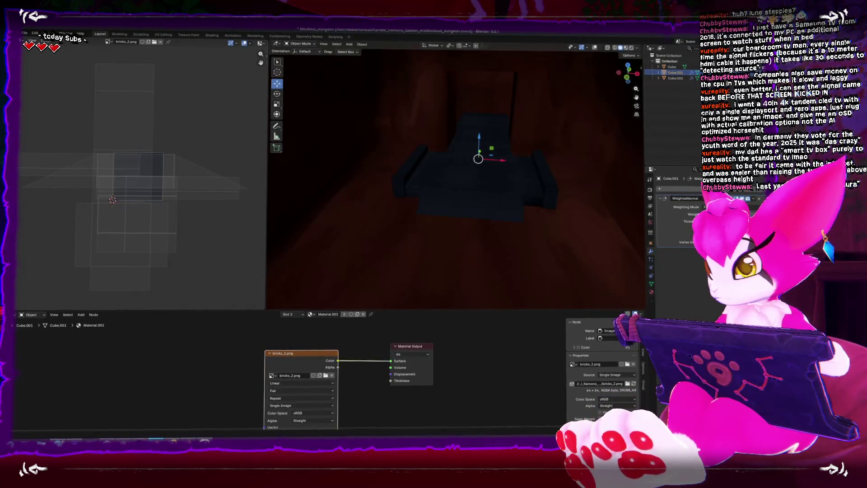
key(alt+Tab)
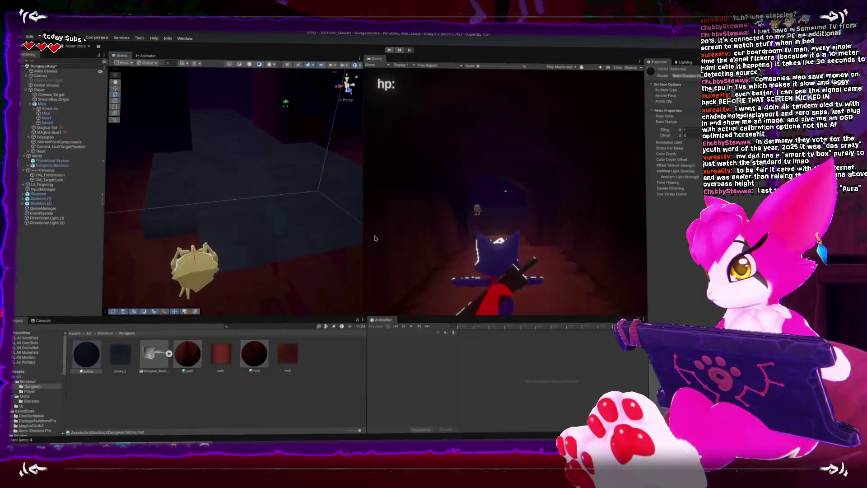
Duplicate the bricks material and apply the dark brick material to a scene wall.
click(87, 364)
key(ctrl+d)
mouse_move(154, 243)
mouse_down()
mouse_move(164, 228)
mouse_move(180, 235)
mouse_up()
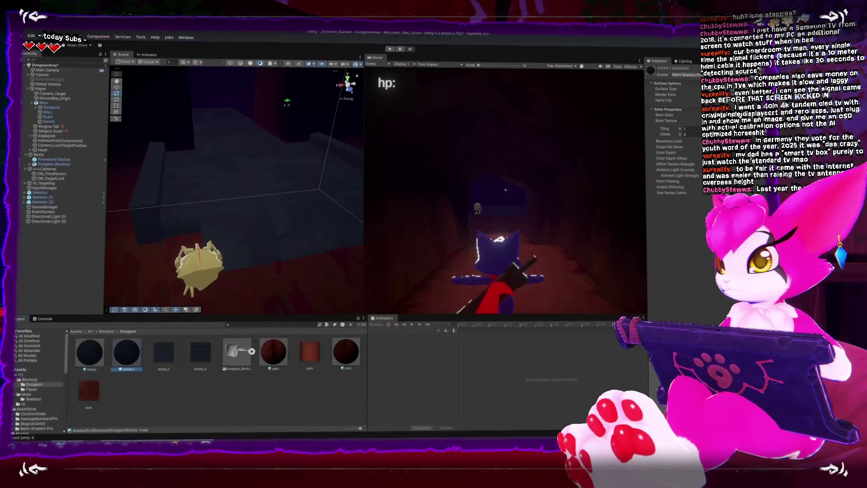
Look around the dungeon, select Skeleton (2), then inspect the Global Volume's post-processing settings.
mouse_move(212, 181)
mouse_down()
mouse_move(244, 184)
mouse_move(240, 191)
mouse_up()
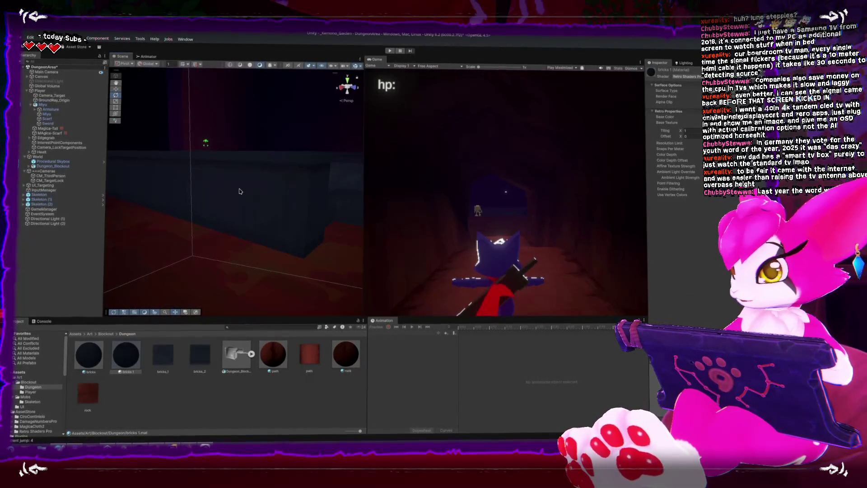
mouse_move(242, 239)
mouse_down()
mouse_move(190, 237)
mouse_move(240, 229)
mouse_move(206, 213)
mouse_move(185, 220)
mouse_move(127, 191)
mouse_up()
click(183, 220)
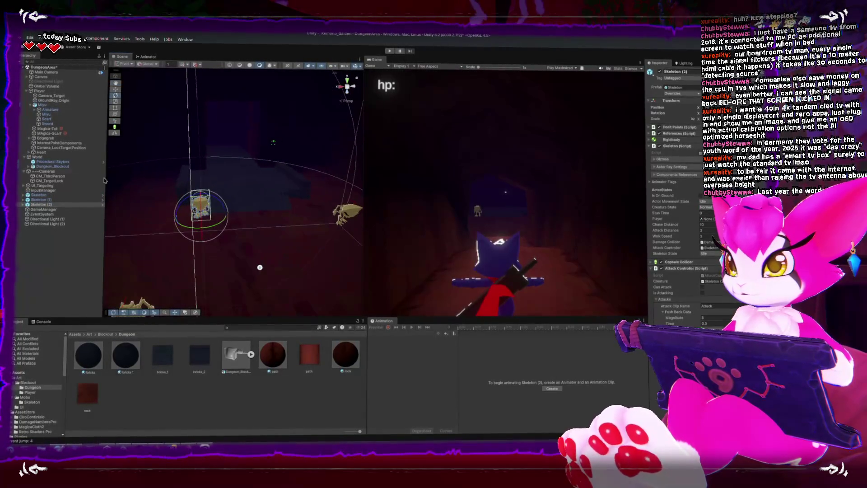
click(46, 86)
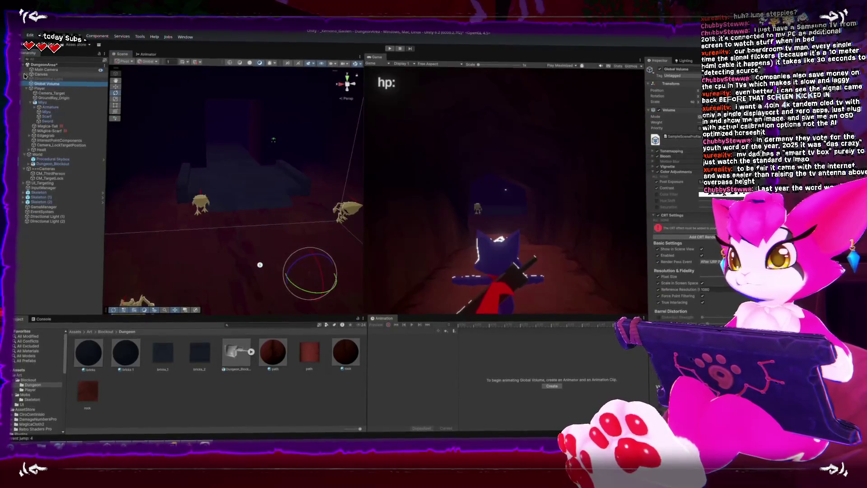
Delete Directional Light (1) and Directional Light (2) from the scene.
click(47, 216)
key(Delete)
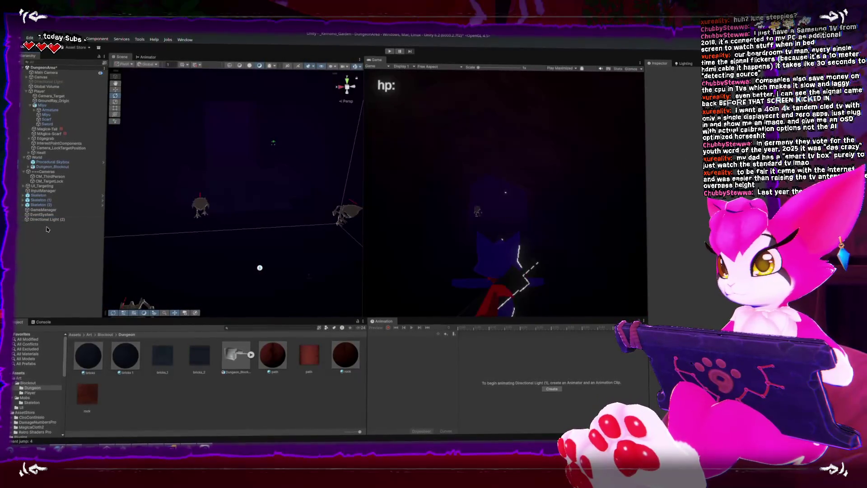
click(47, 219)
key(Delete)
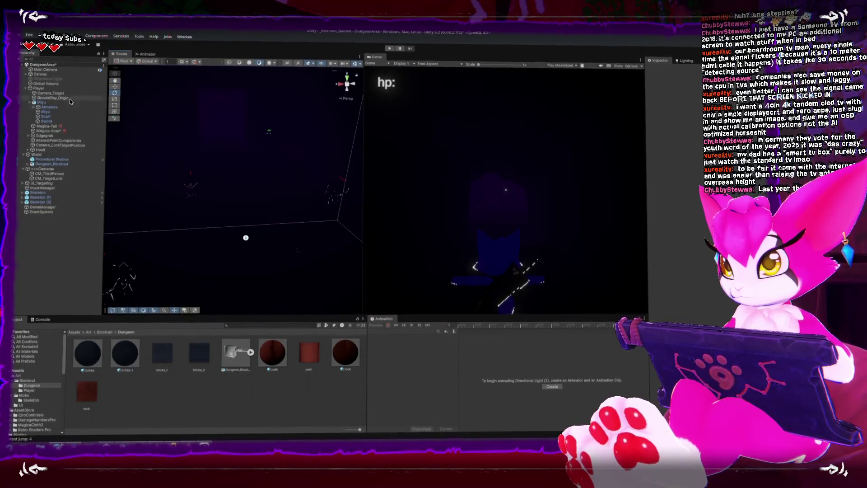
Add a new directional light, tilt it for darker dungeon lighting, and maximize the Game view.
mouse_move(215, 163)
mouse_down()
mouse_move(236, 185)
mouse_move(121, 86)
mouse_up()
click(68, 36)
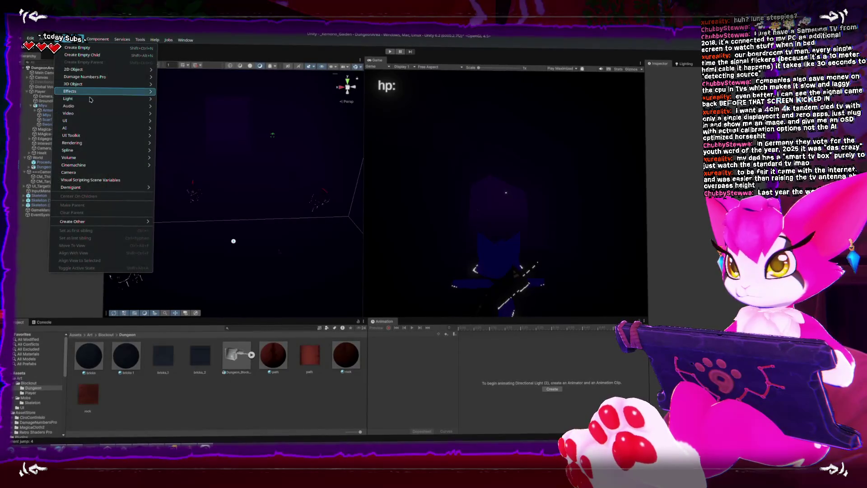
mouse_move(113, 97)
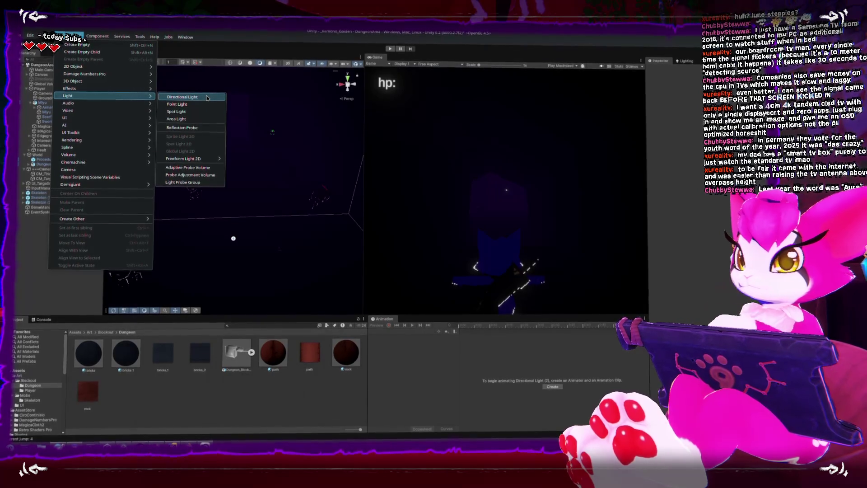
click(207, 97)
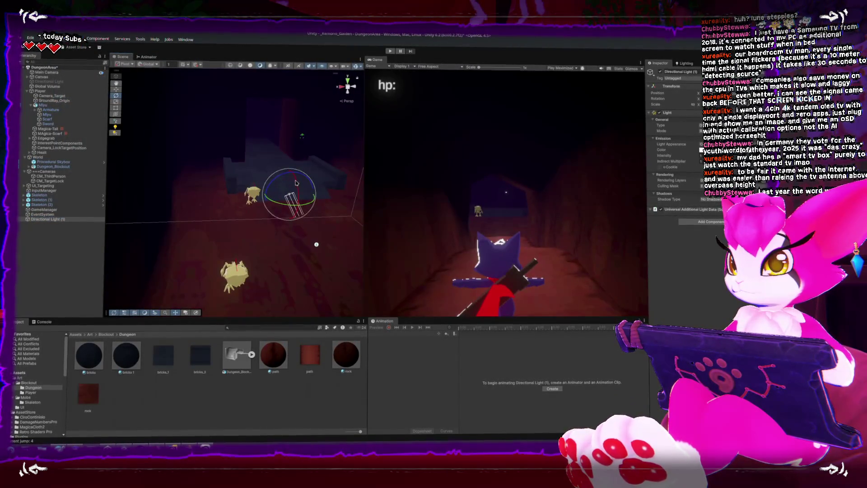
drag(299, 200, 309, 238)
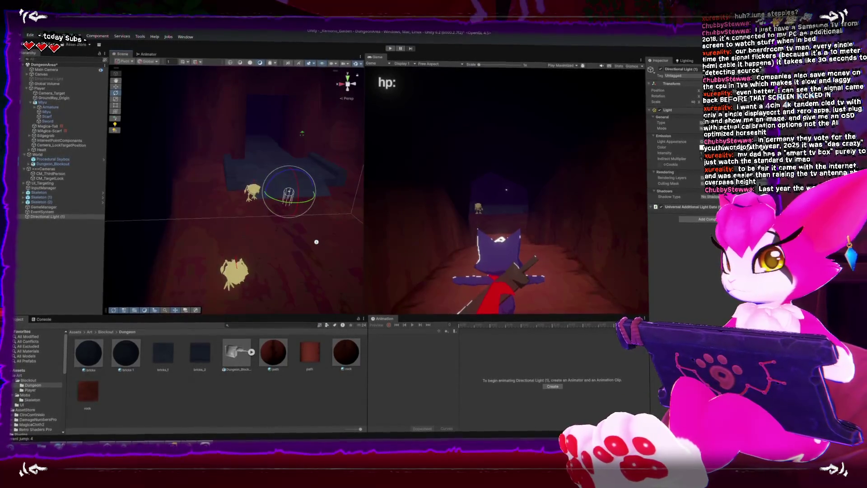
drag(316, 244, 316, 243)
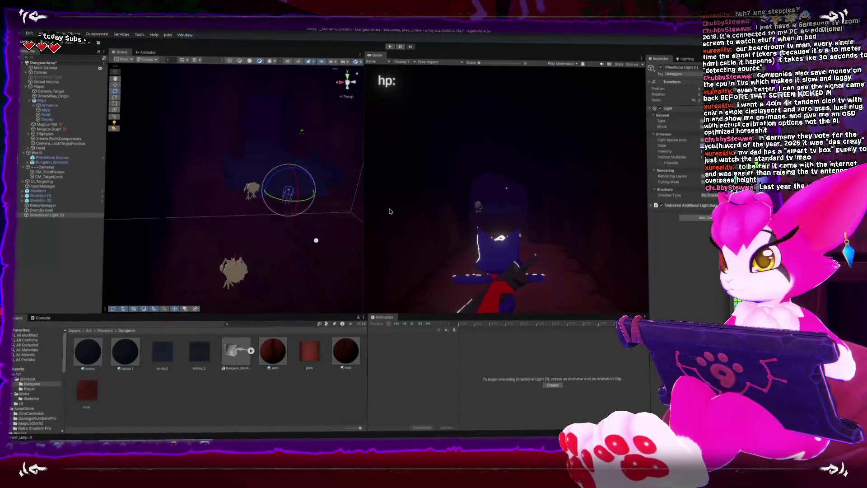
key(f)
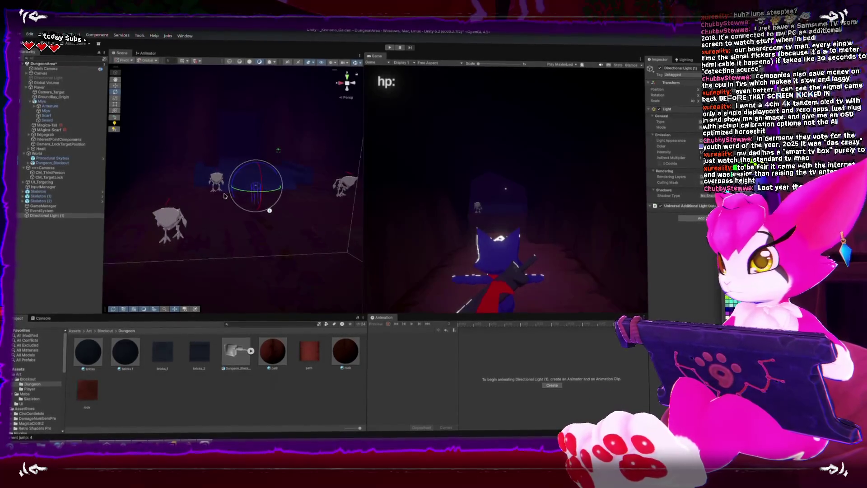
key(w)
drag(180, 199, 250, 197)
key(shift+space)
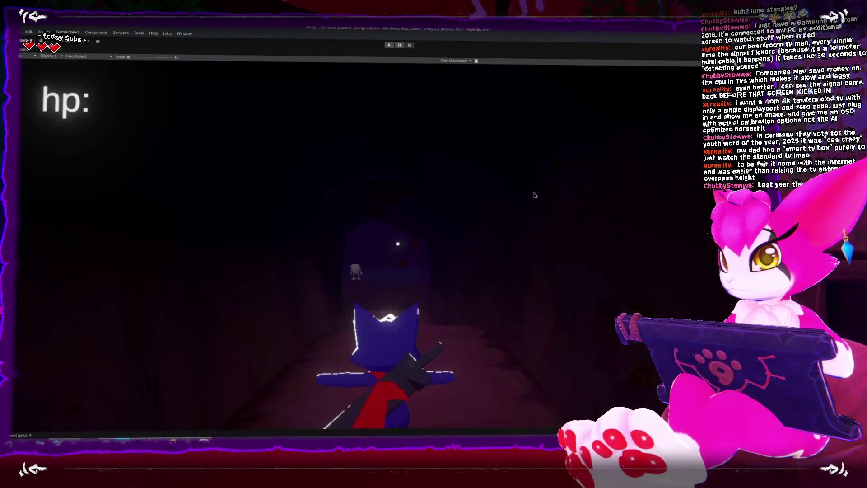
Play-test the game, walking the cat character through the dark brick corridor, then stop.
click(391, 47)
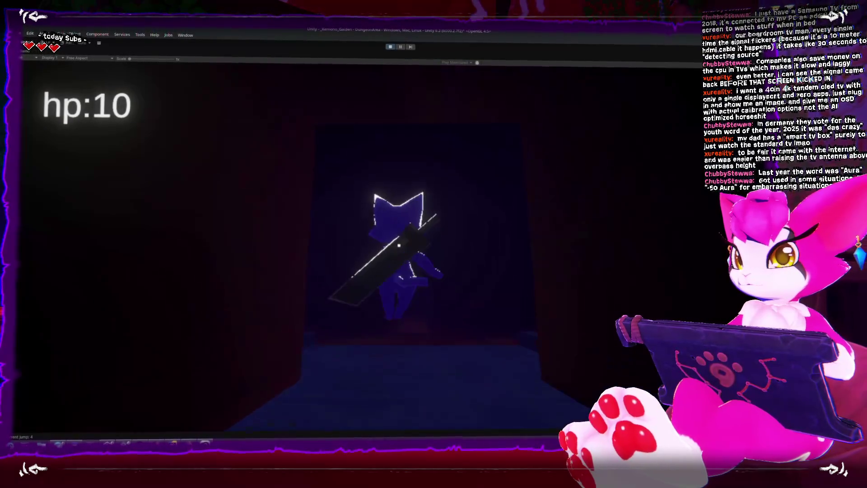
click(389, 46)
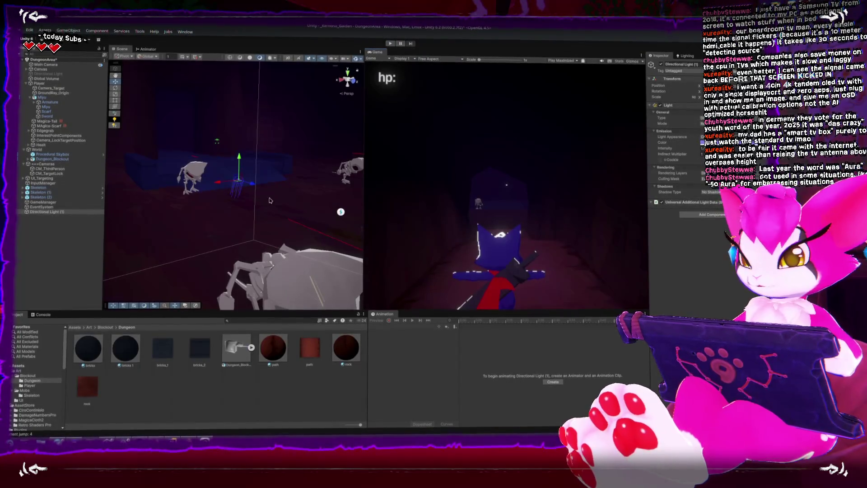
Check the brick floor and bricks_1 import settings, then bring Clip Studio Paint forward.
drag(253, 201, 227, 231)
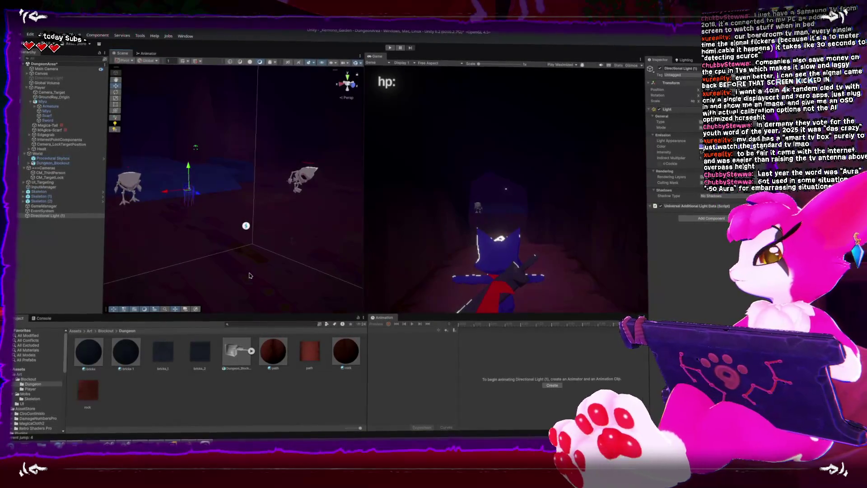
click(163, 351)
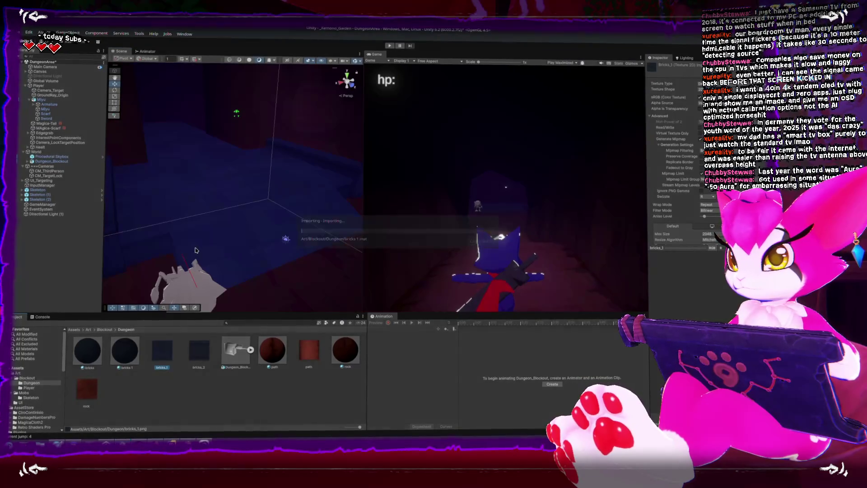
mouse_move(196, 251)
mouse_down()
mouse_move(221, 237)
mouse_move(203, 258)
mouse_up()
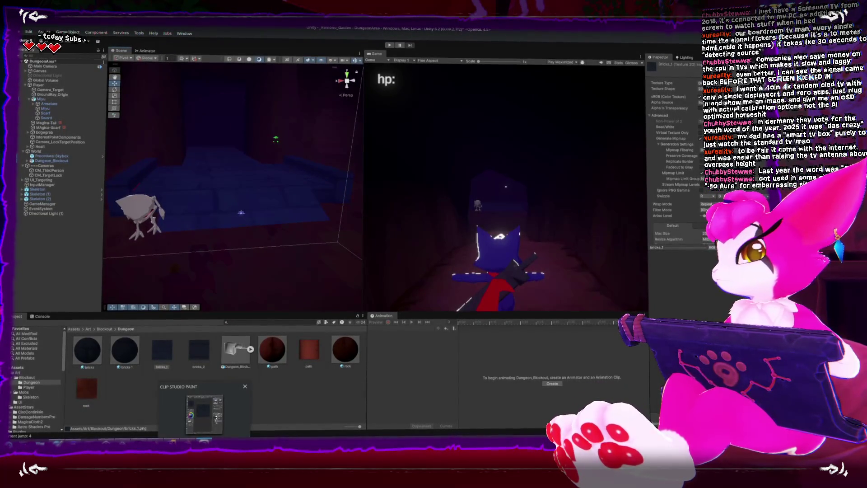
click(204, 414)
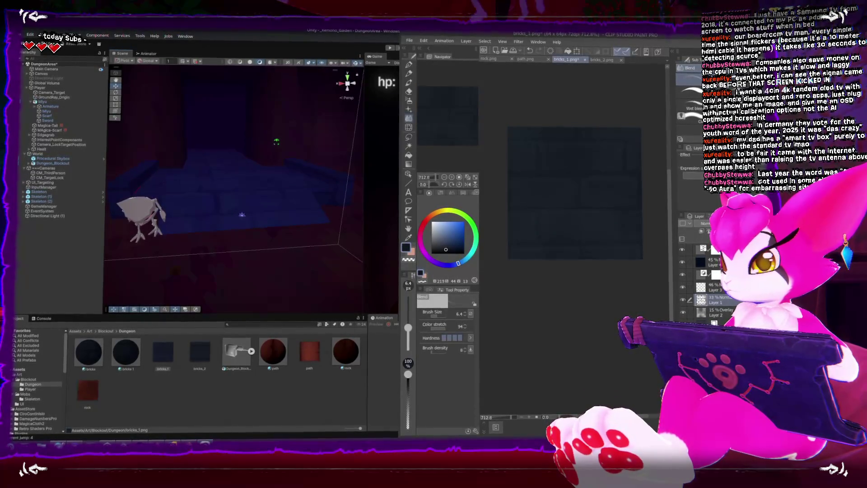
Overwrite bricks_1.png with the edited texture and check the updated floor in Unity.
key(ctrl+shift+s)
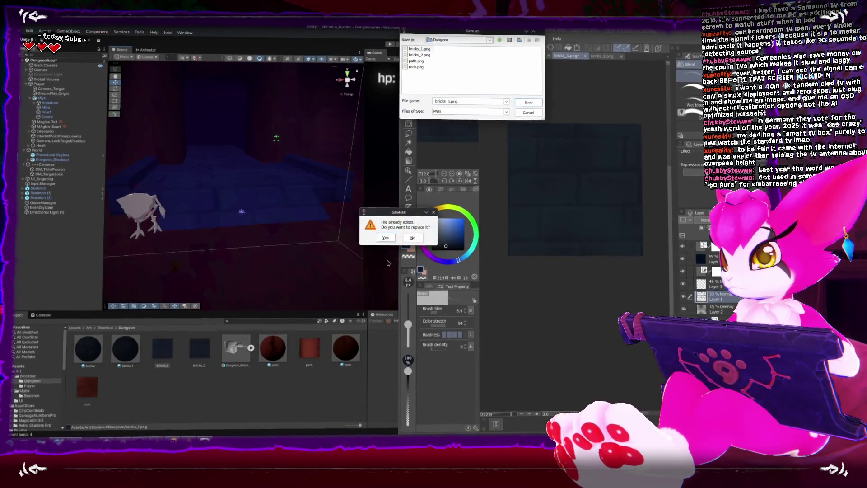
click(386, 236)
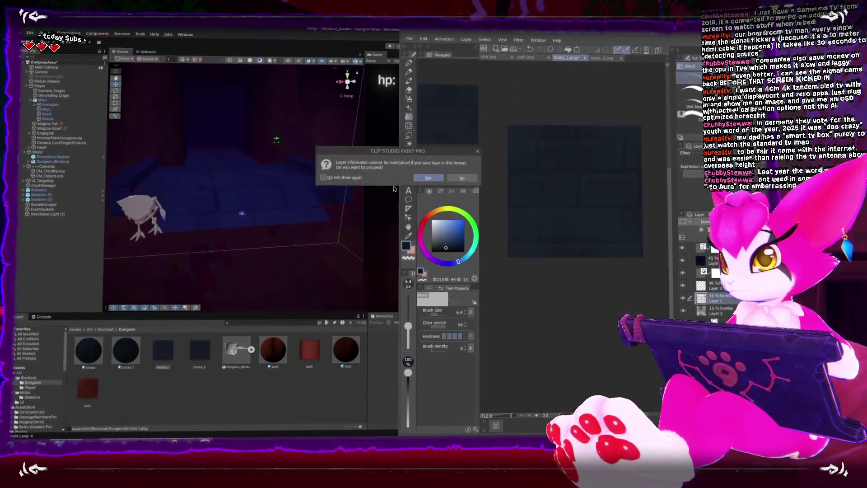
click(267, 171)
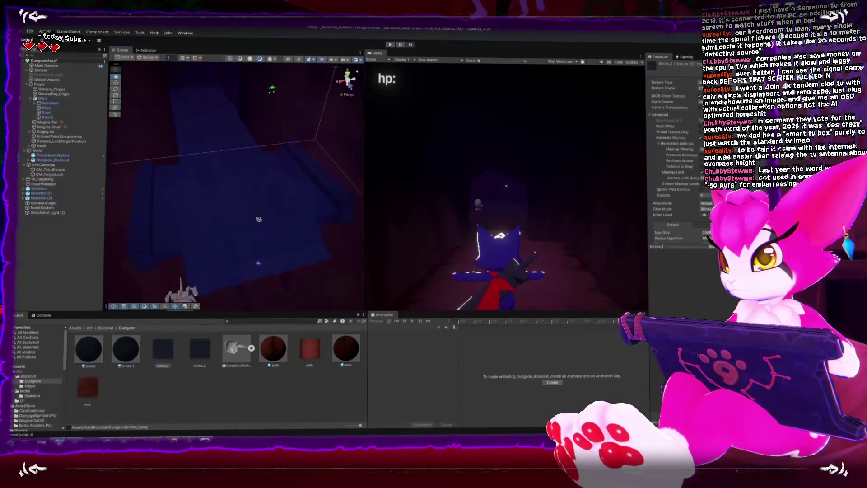
drag(251, 251, 352, 221)
key(shift+space)
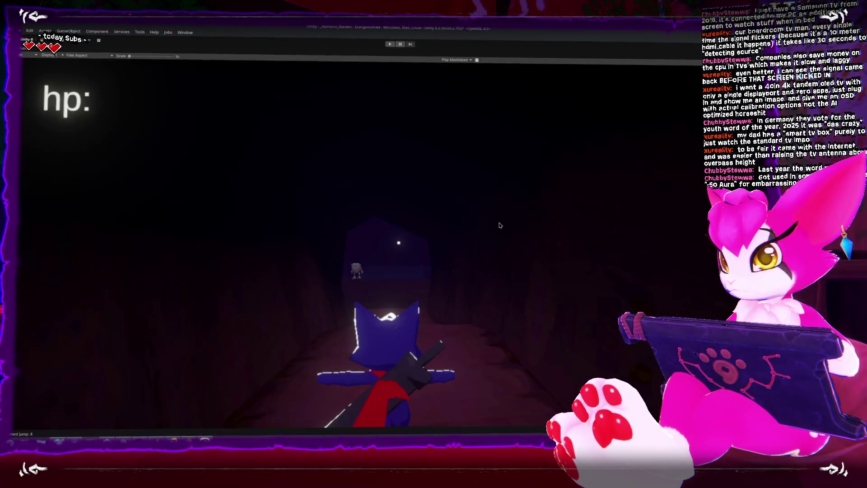
key(shift+space)
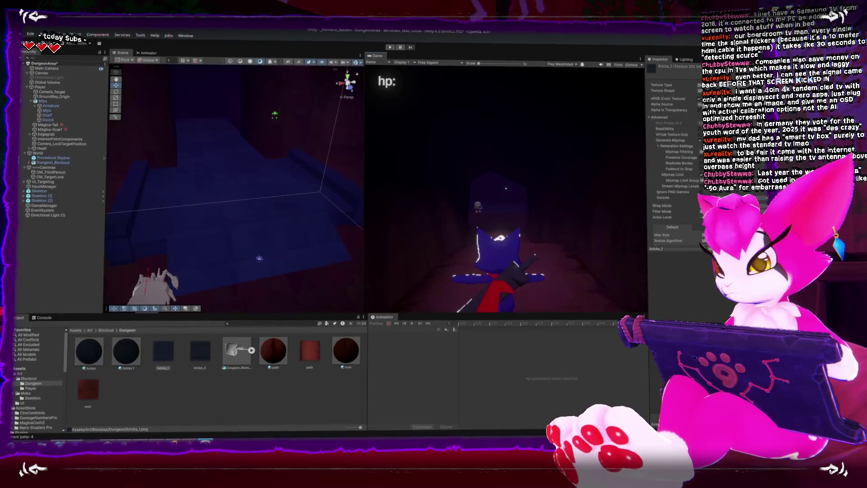
Create a new 64×64 px canvas in Clip Studio Paint.
click(240, 438)
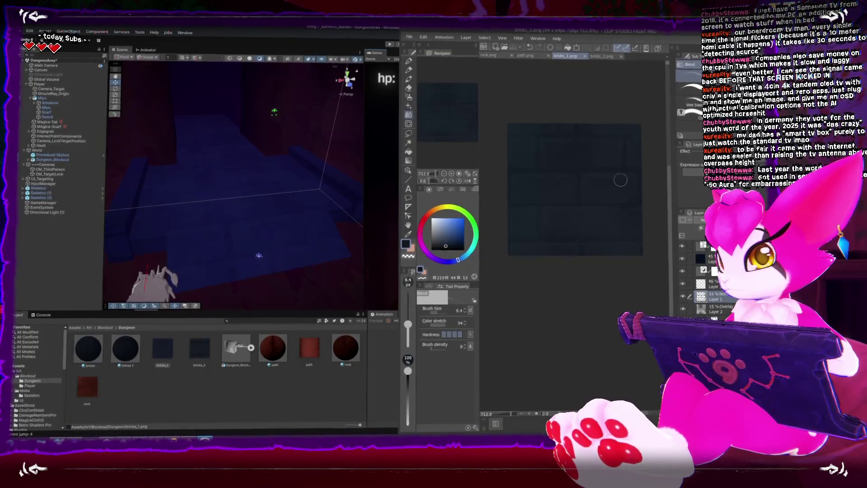
click(410, 40)
click(425, 47)
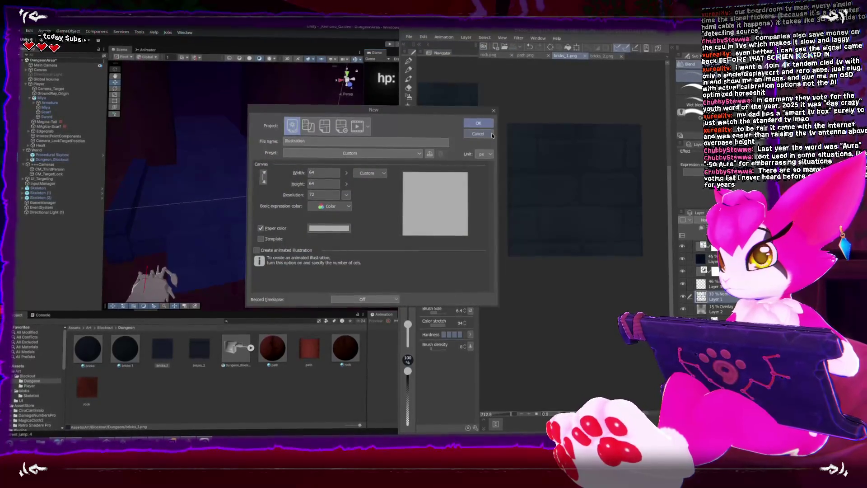
click(478, 123)
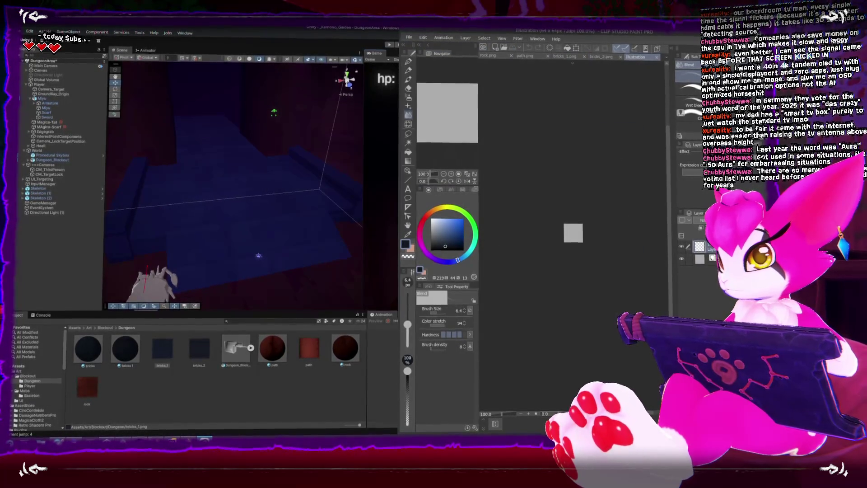